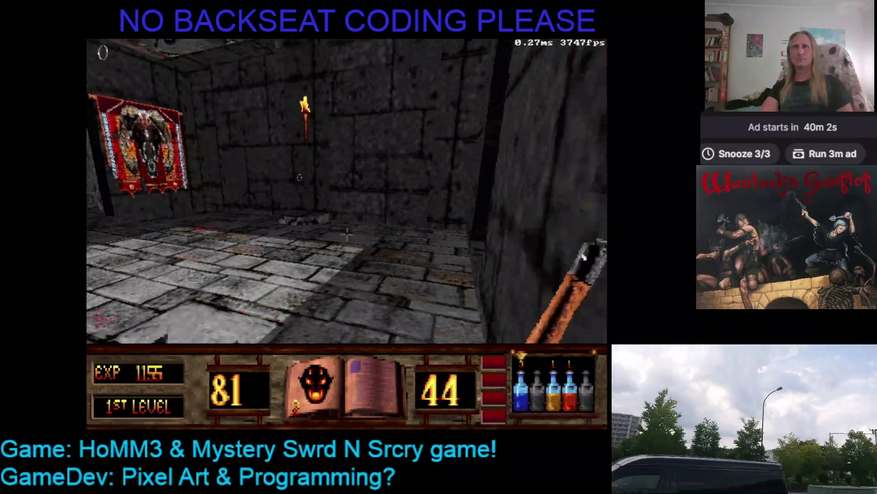
- Kill the shielded goblin in the corridor, then pick up the Adamantine ring
key("Right")
key("Left")
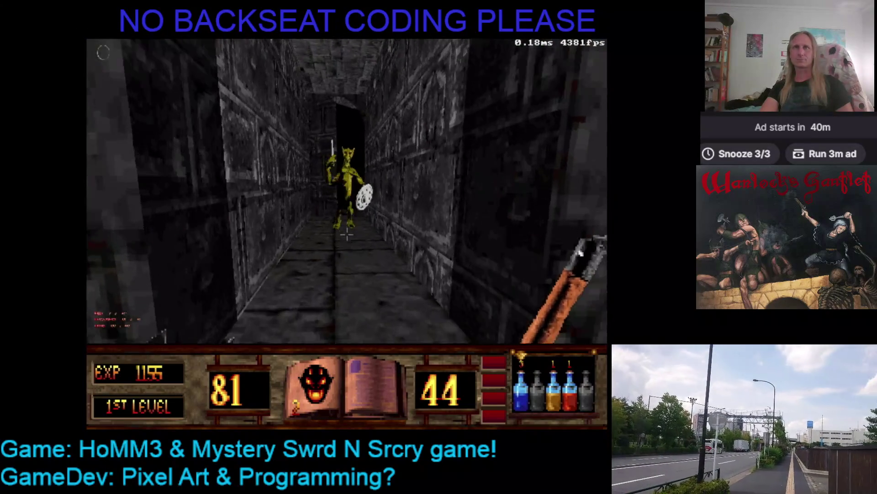
key("Up")
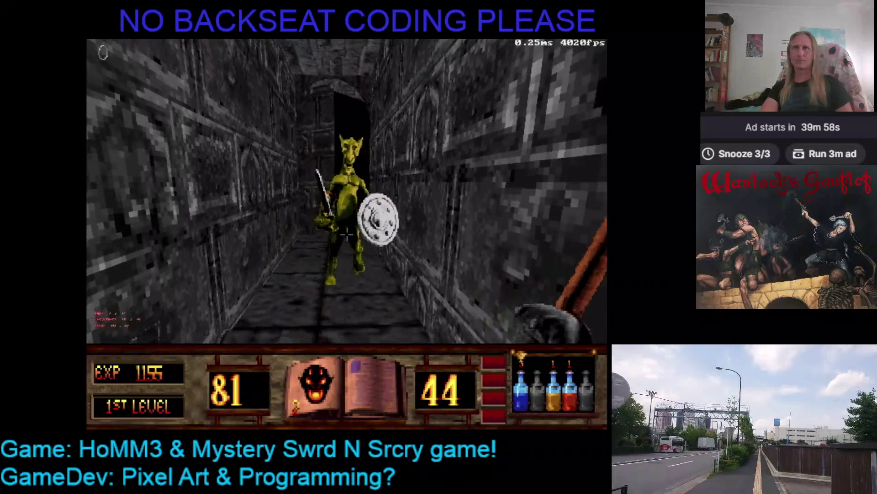
left_click(347, 234)
left_click(346, 234)
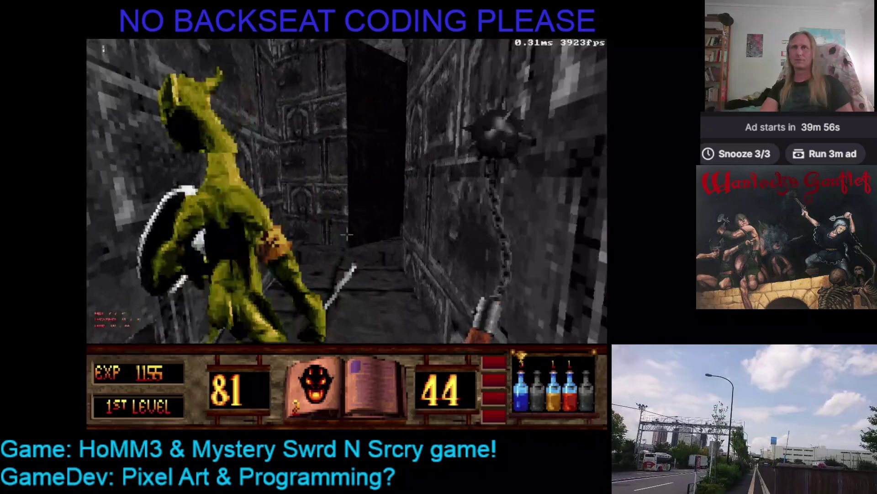
key("Right")
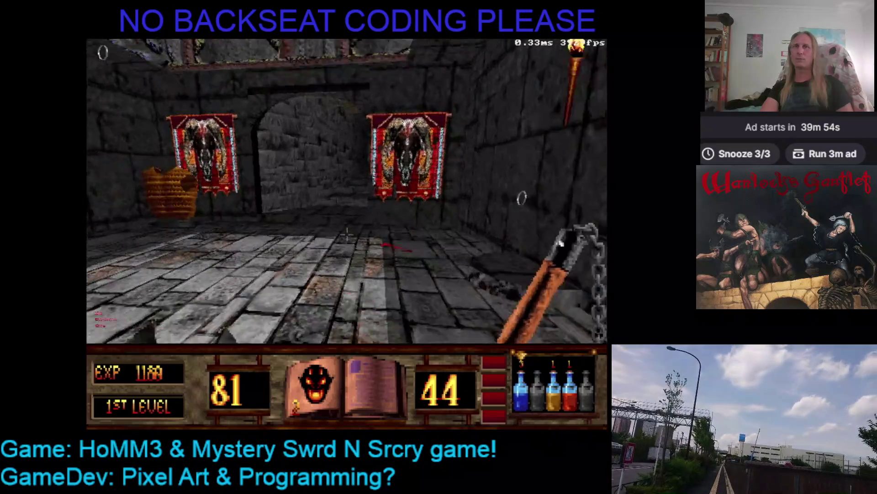
key("Up")
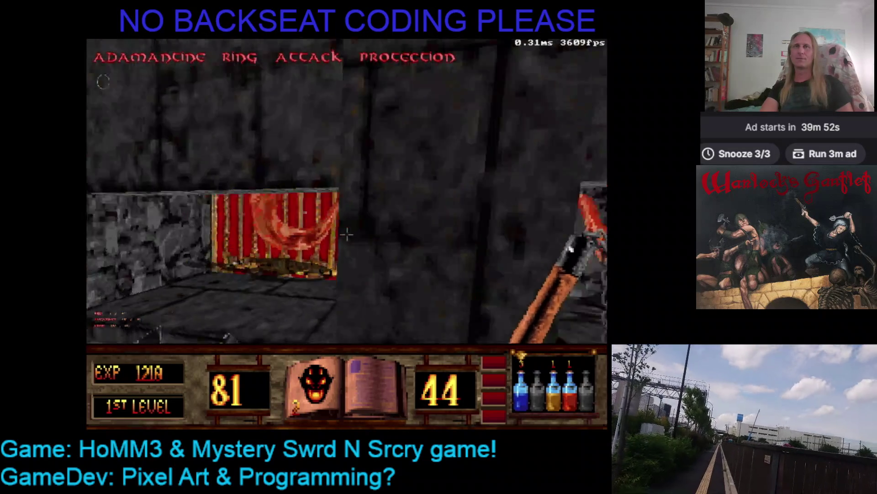
- Edge in and out through the archway toward the horned axe demons
key("Left")
key("Down")
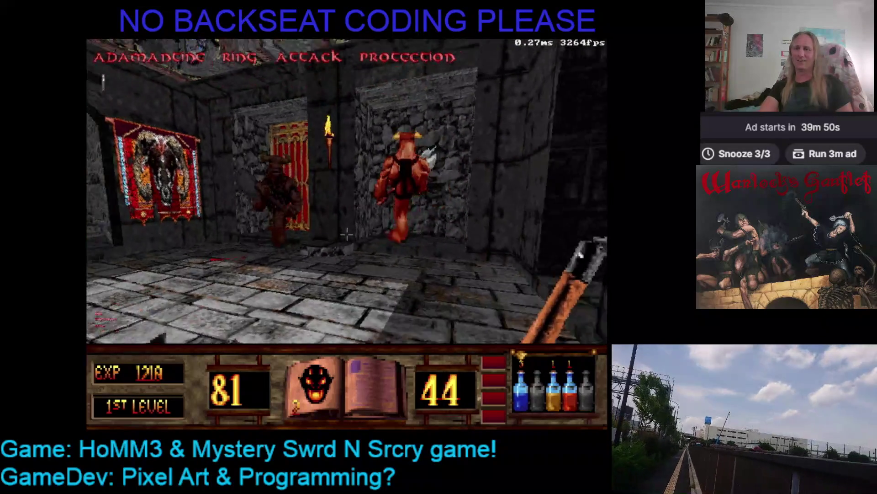
key("Up")
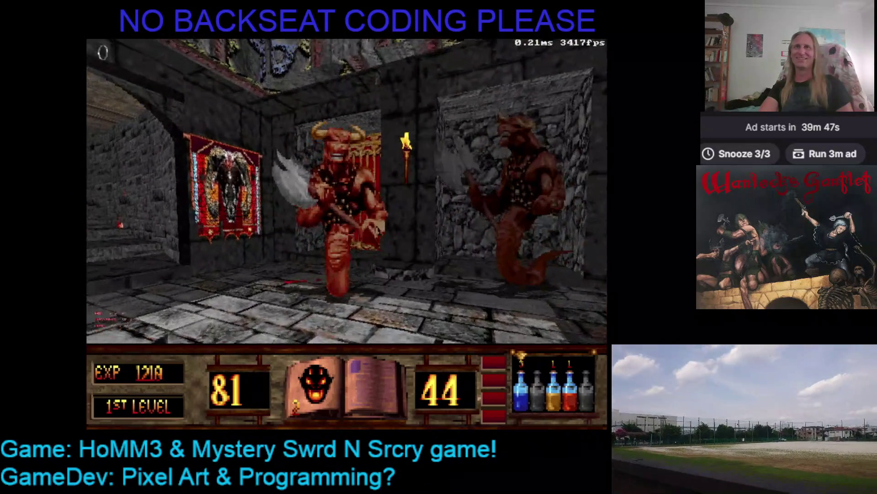
key("Left")
key("Up")
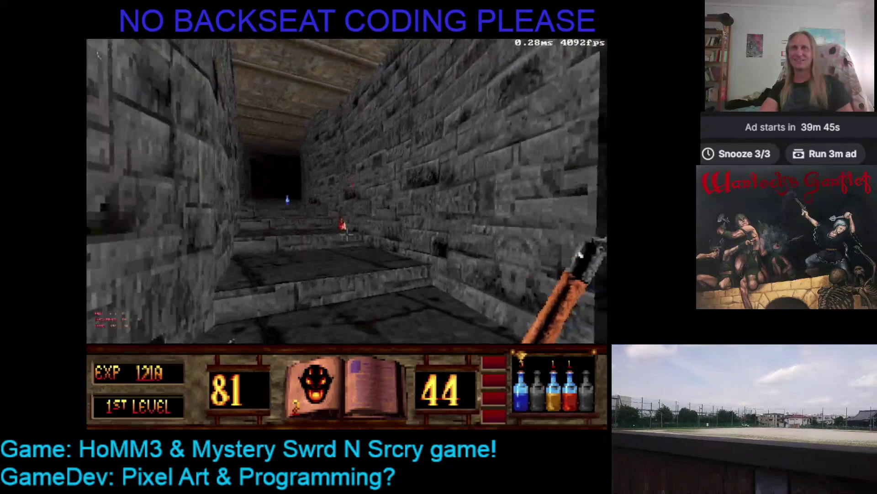
key("Up")
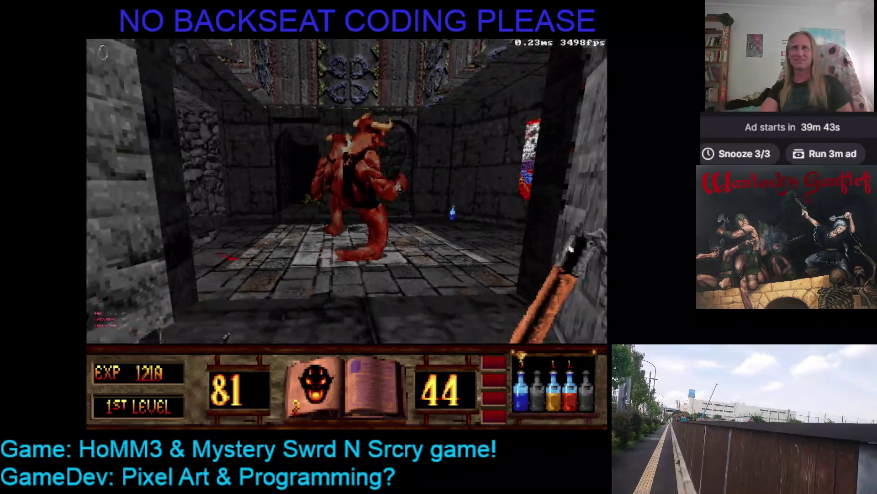
key("Down")
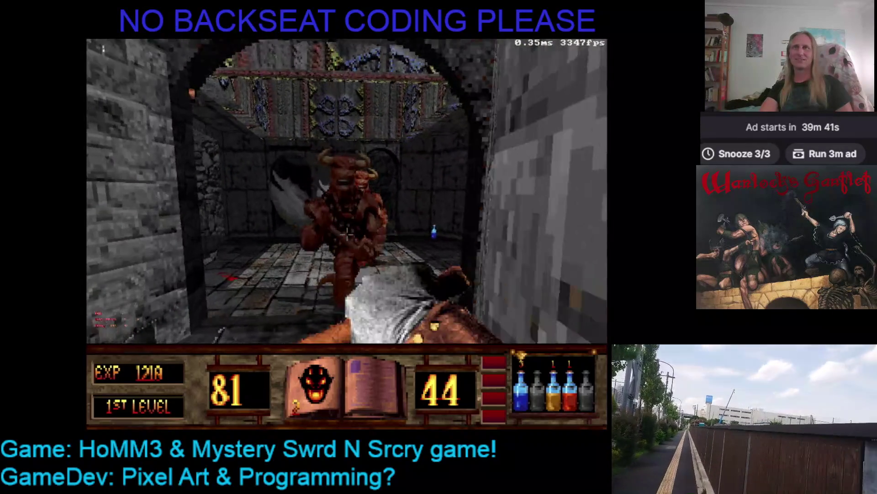
key("Up")
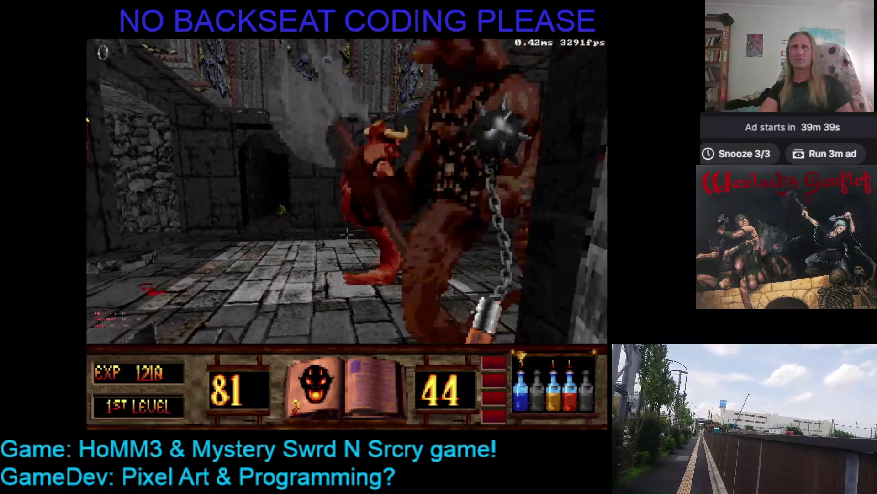
key("Down")
key("Up")
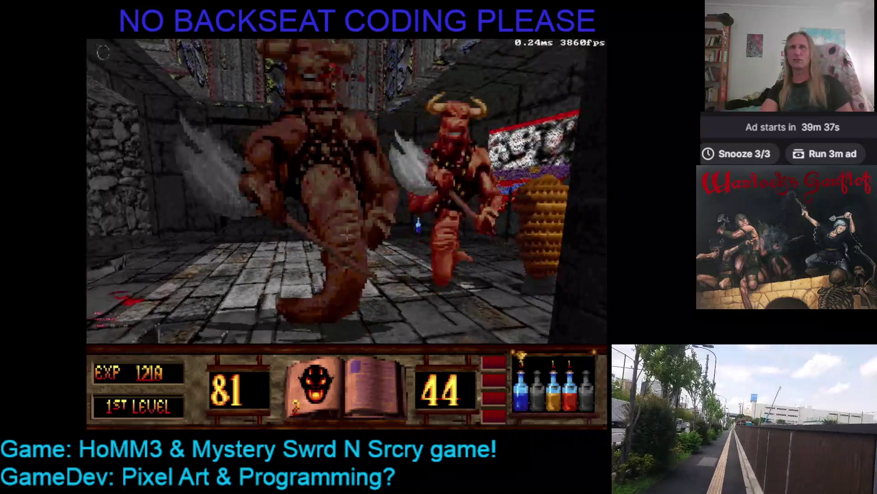
key("Left")
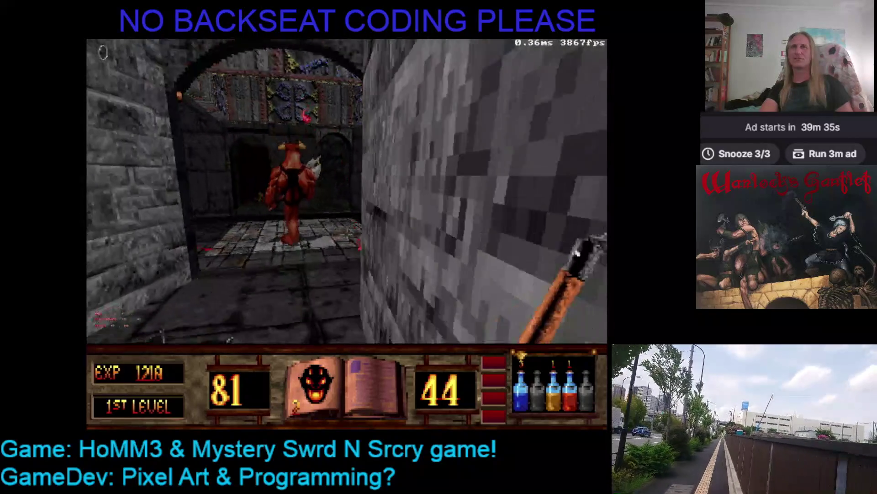
key("Up")
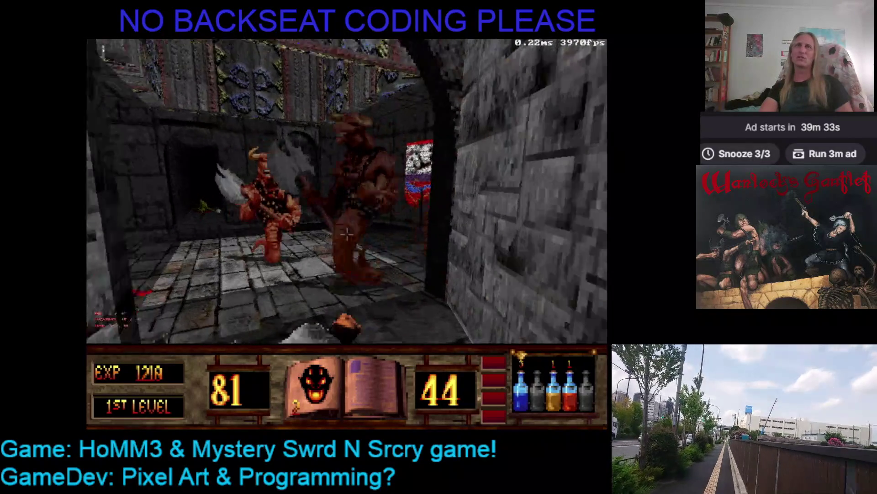
key("Up")
- Attack the horned demons, drink a healing potion, and keep swinging while backing away
key("ctrl")
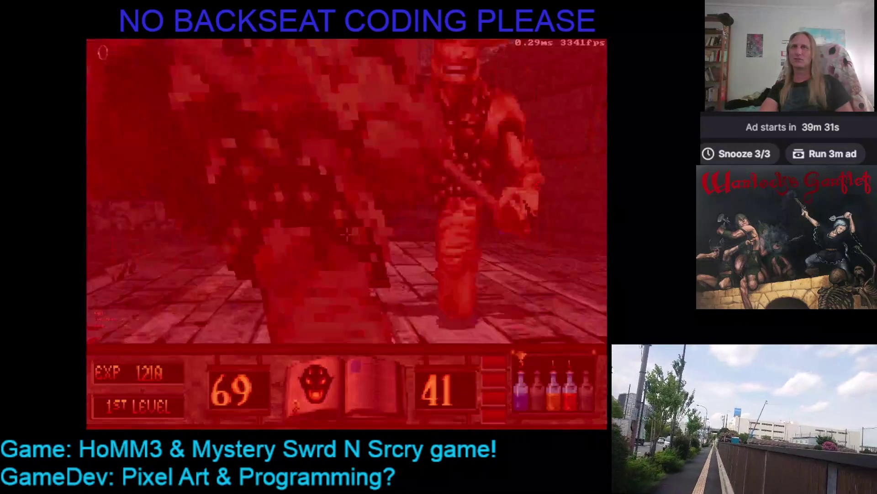
key("Down")
key("Down")
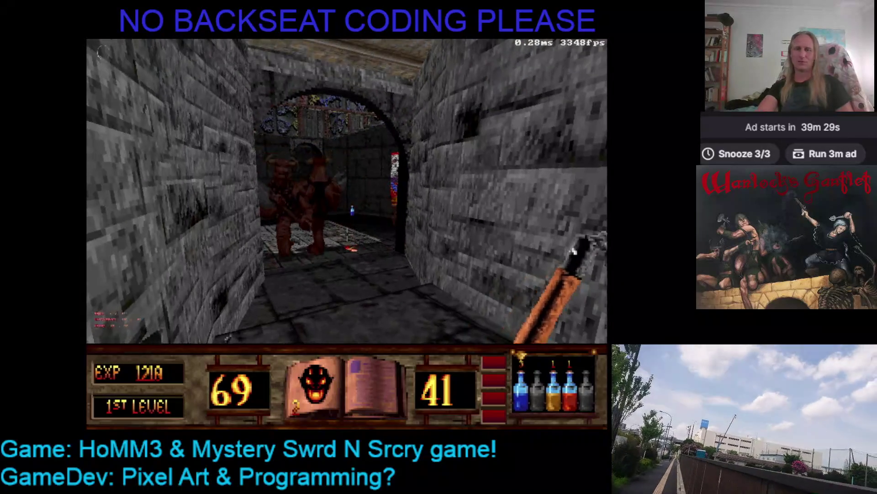
key("1")
key("Up")
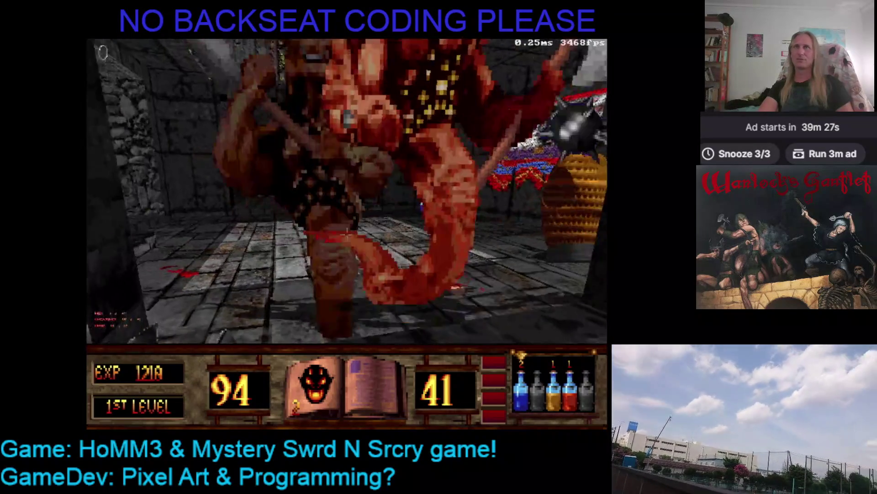
key("Up")
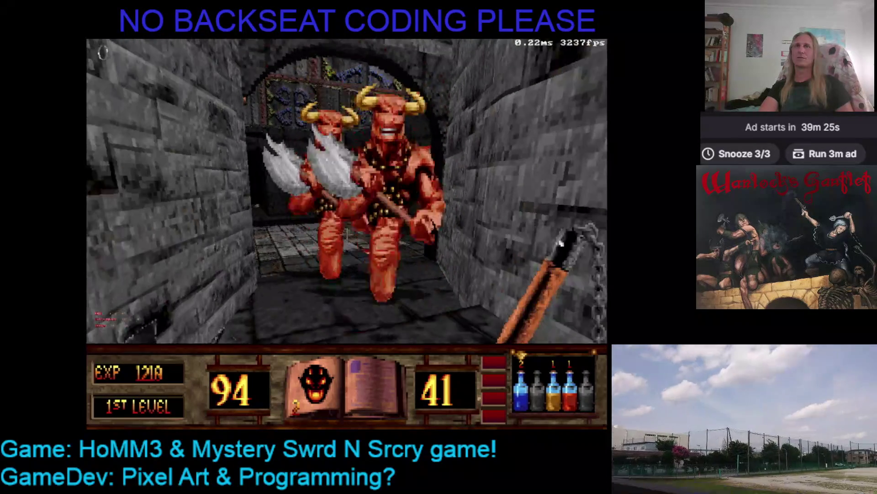
key("Down")
key("Down")
key("Up")
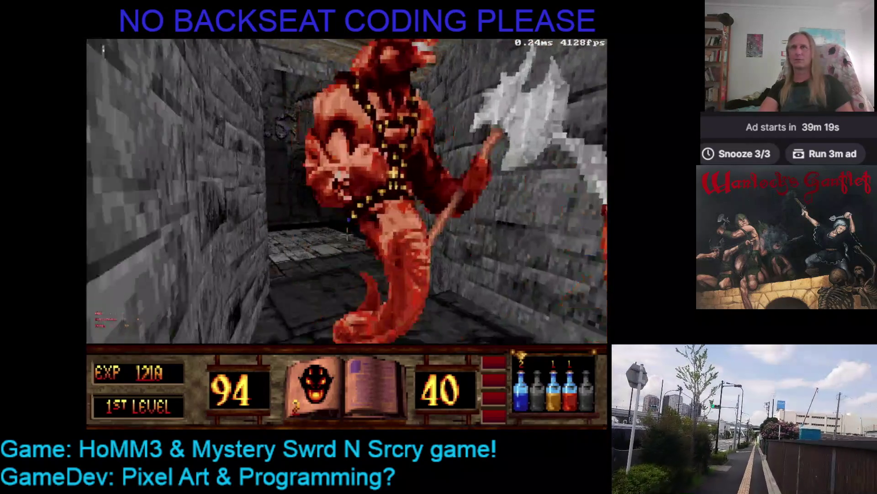
key("Left")
key("Left")
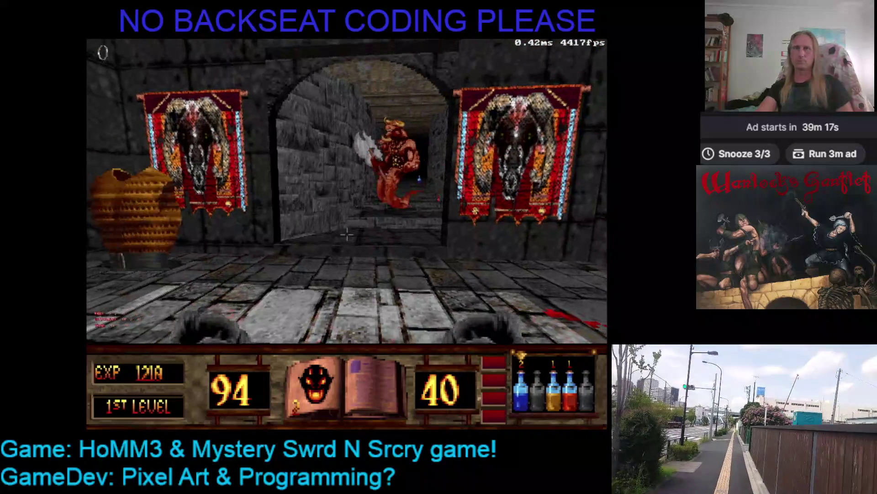
key("ctrl")
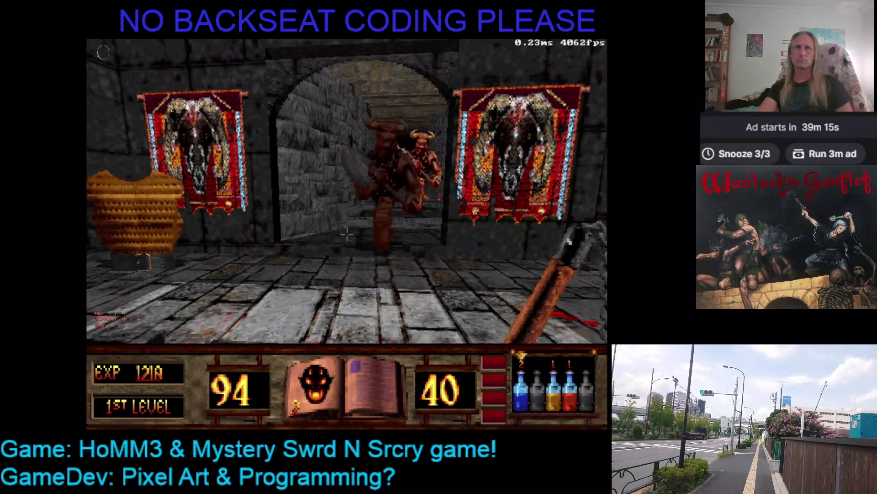
key("Down")
key("ctrl")
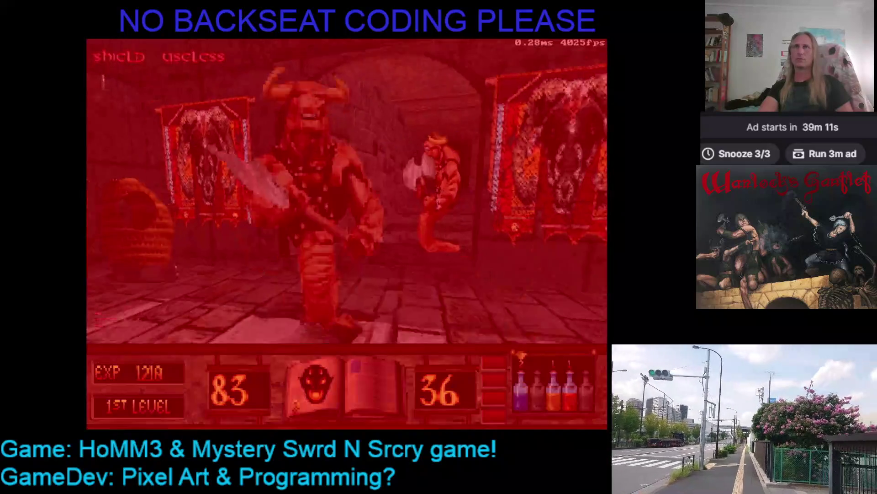
- Retreat from the charging axe demons into the stone corridor
key("Down")
key("Down")
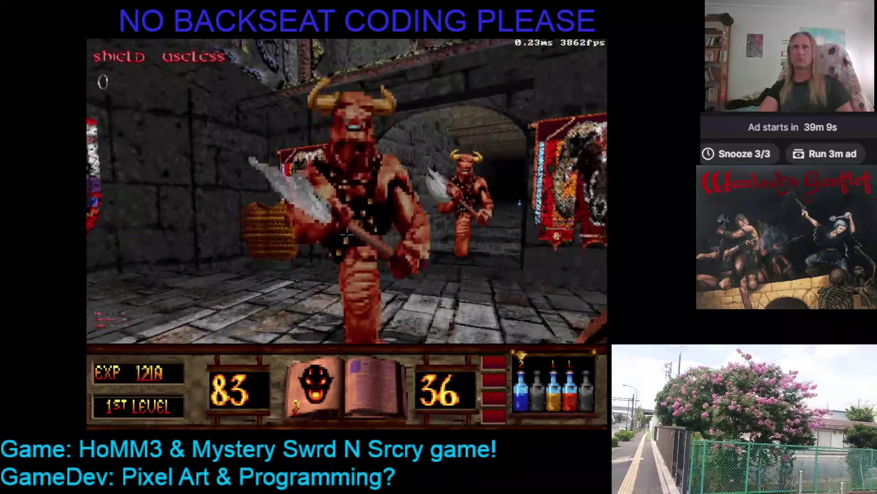
key("Right")
key("ctrl")
key("Down")
key("Down")
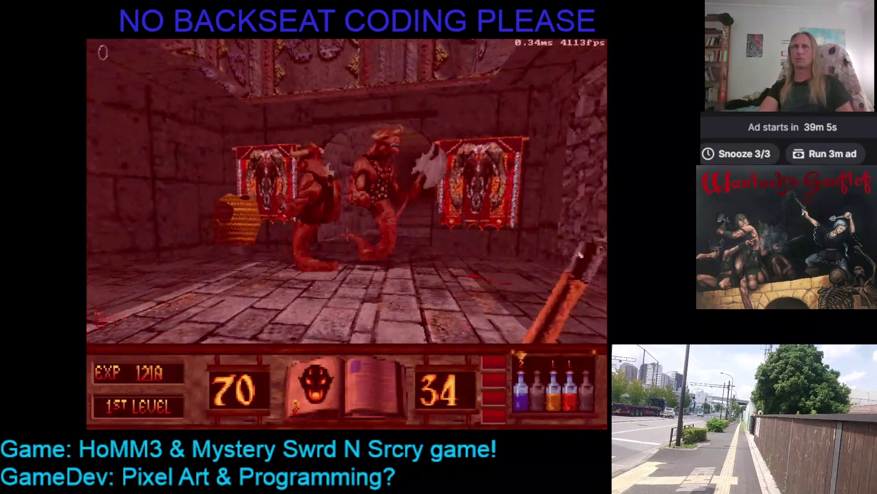
key("Down")
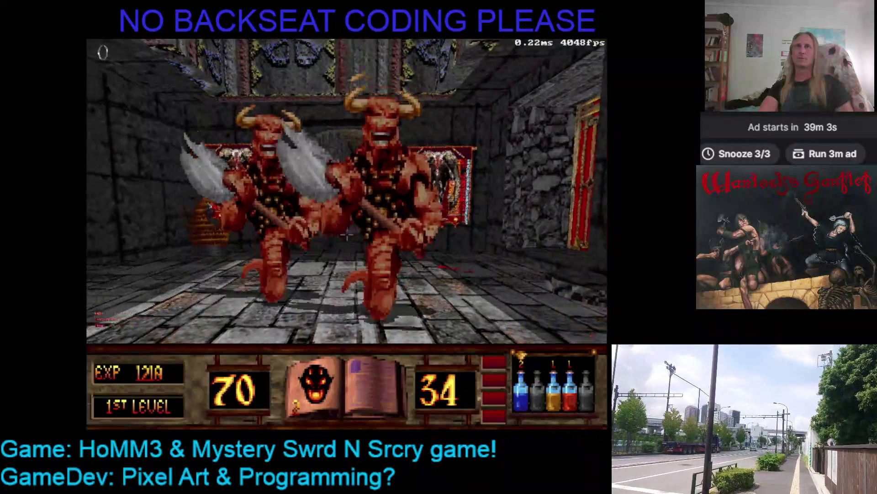
key("Right")
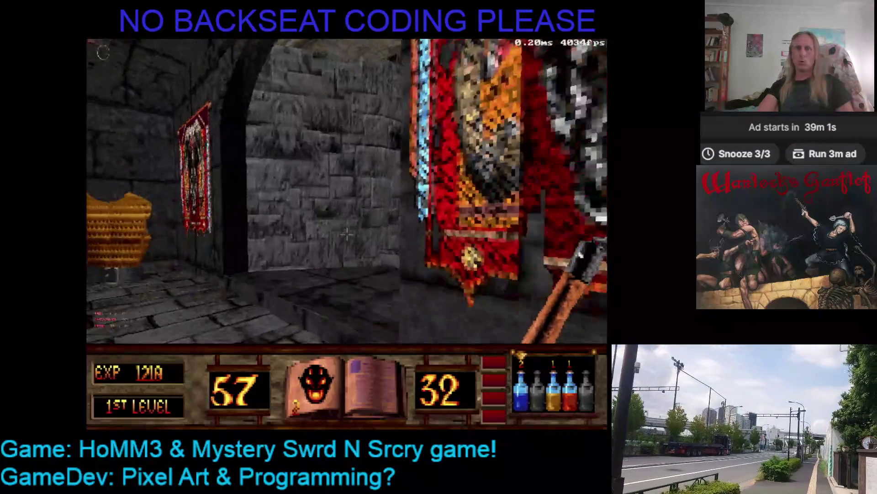
key("Right")
key("Up")
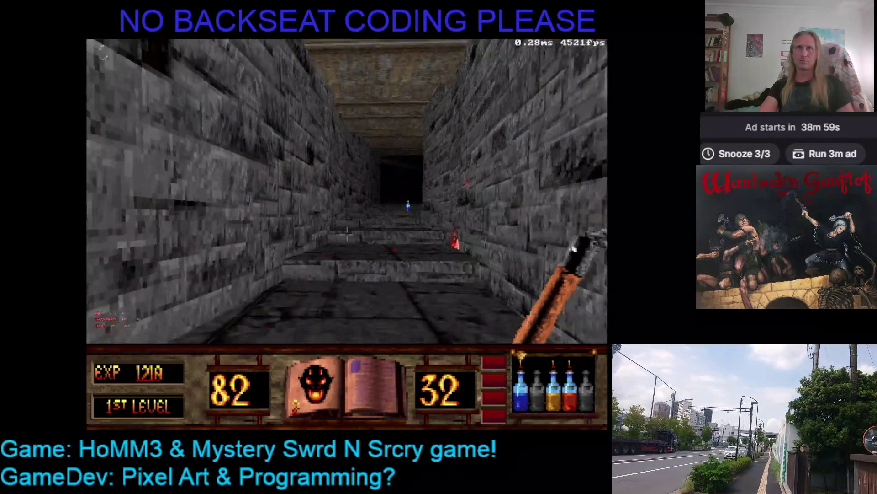
- Turn back and swing repeatedly at the axe demon
key("Left")
key("ctrl")
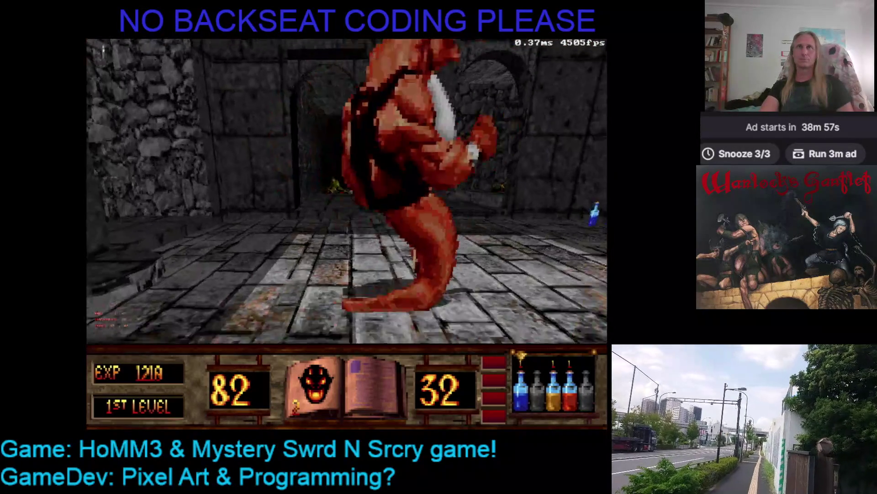
key("ctrl")
key("Right")
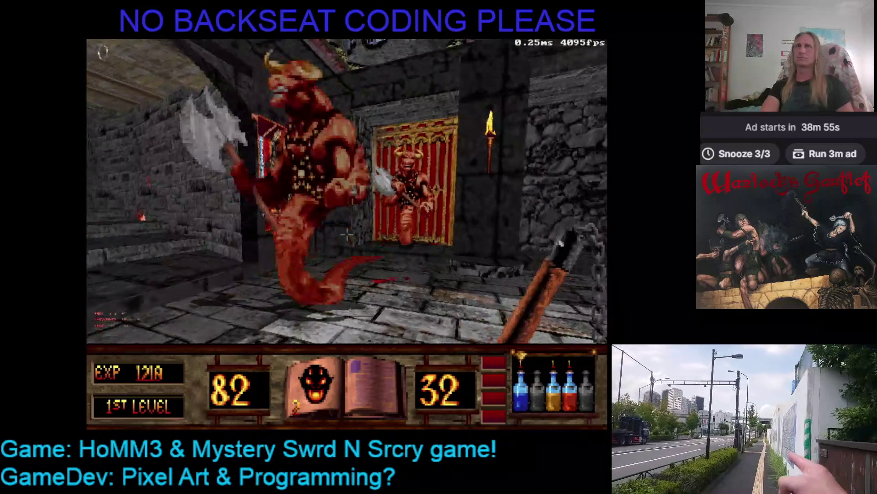
key("Left")
key("ctrl")
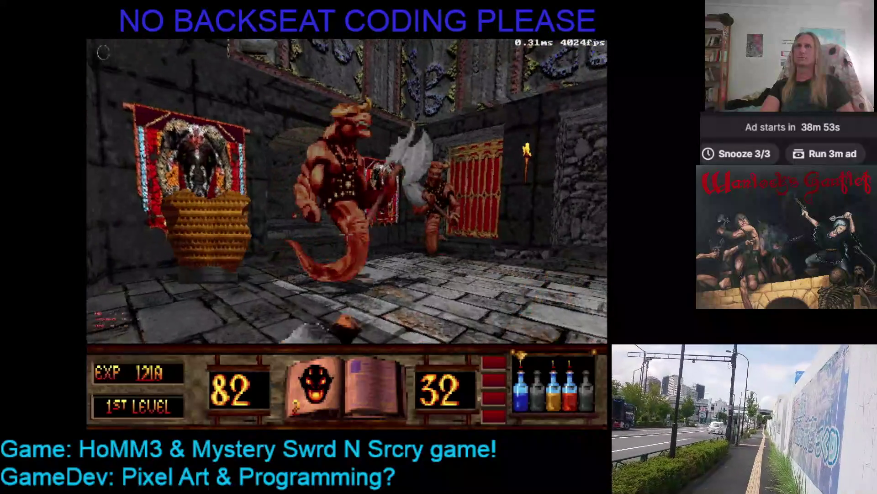
key("Up")
key("Up")
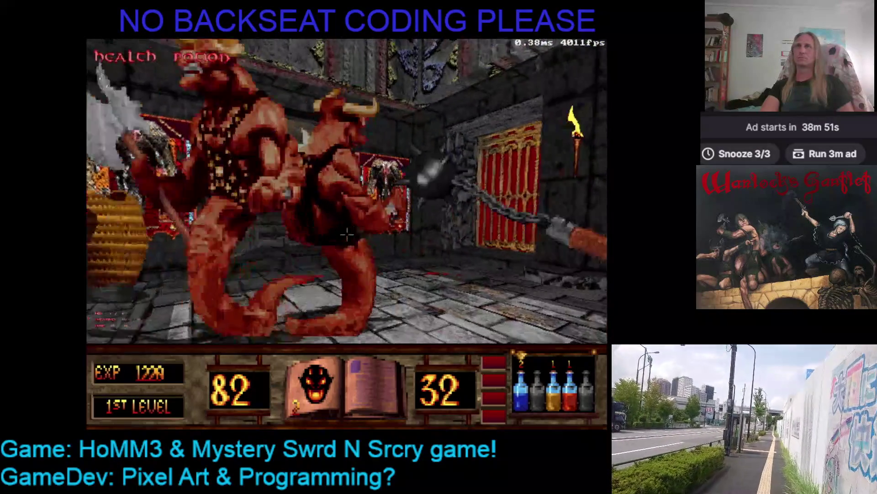
- Move in and out of the doorway, then strike the demon with the morning star
key("Down")
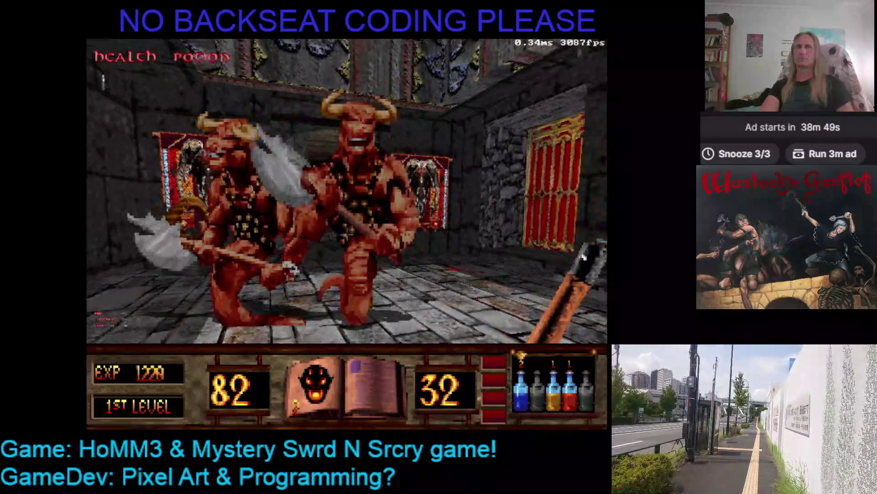
key("Down")
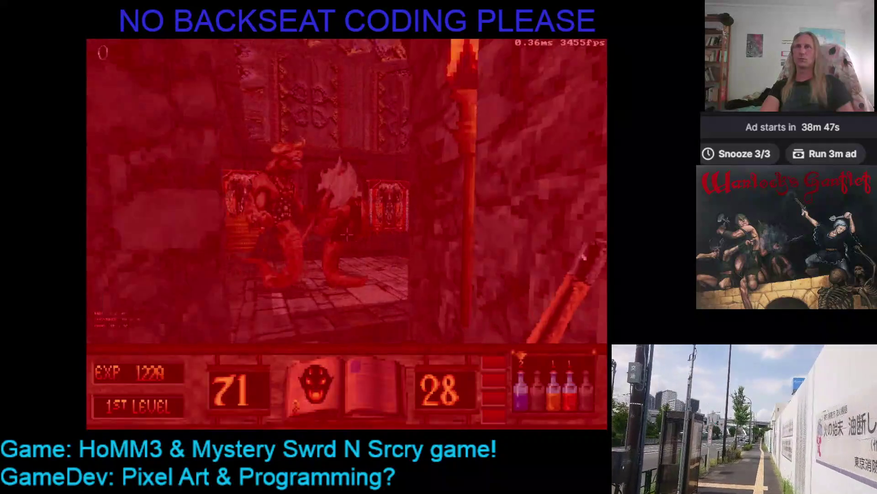
key("Down")
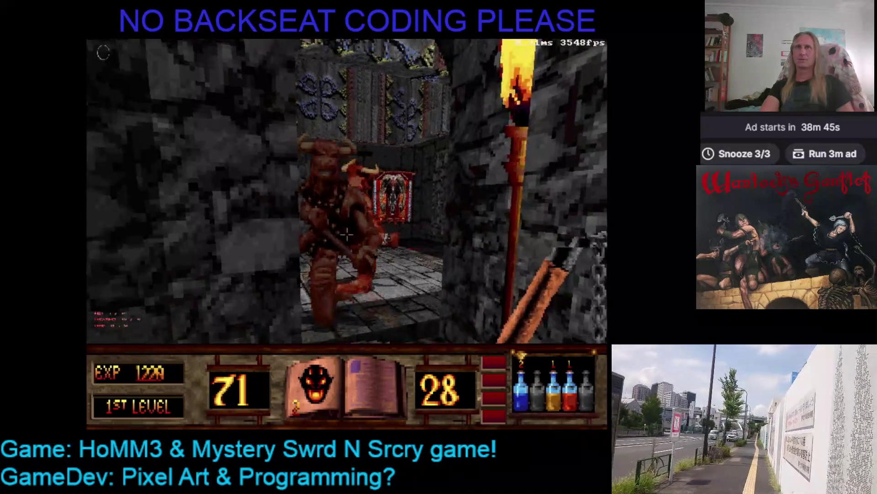
key("Up")
key("Down")
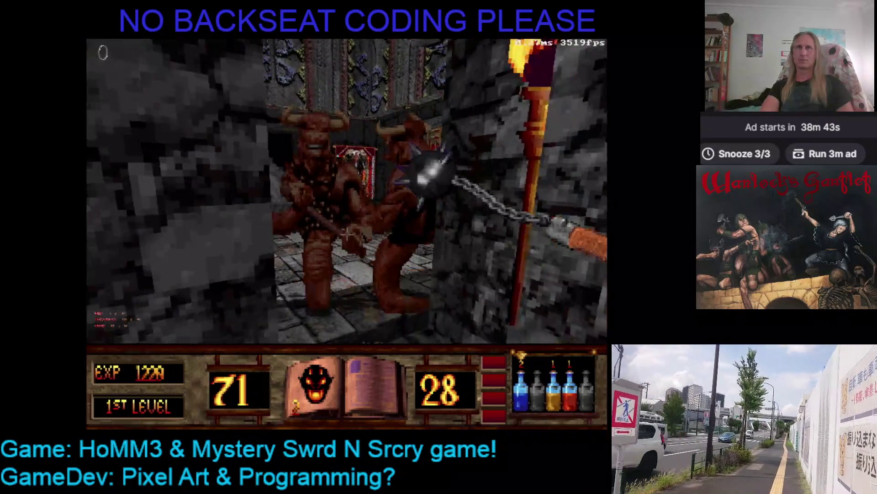
key("Up")
left_click(346, 234)
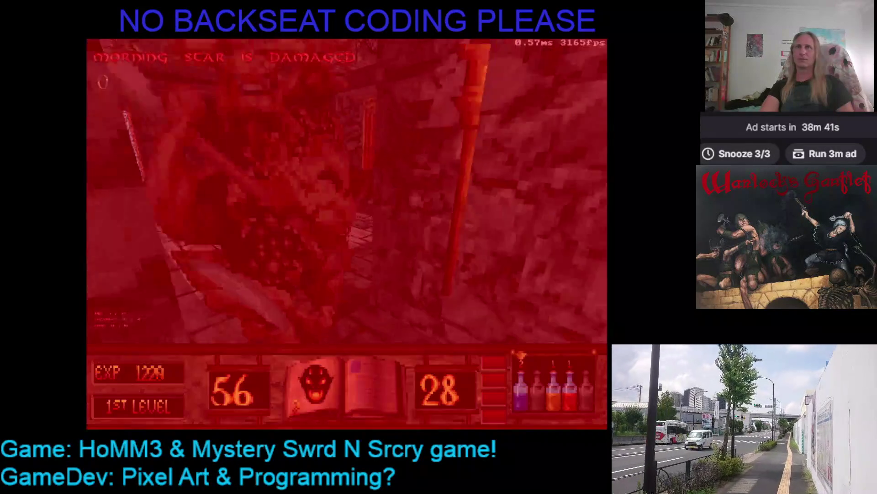
- Drink a potion, then hammer the charging demons with the morning star until slain
key("Right")
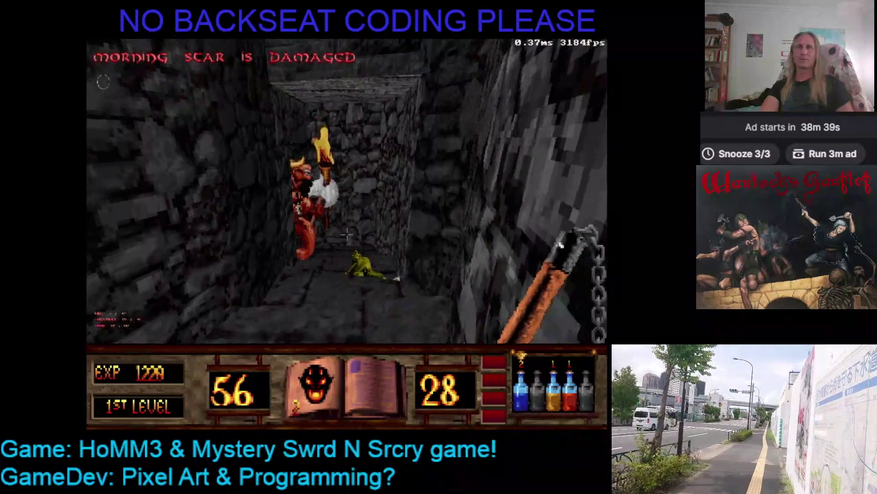
key("1")
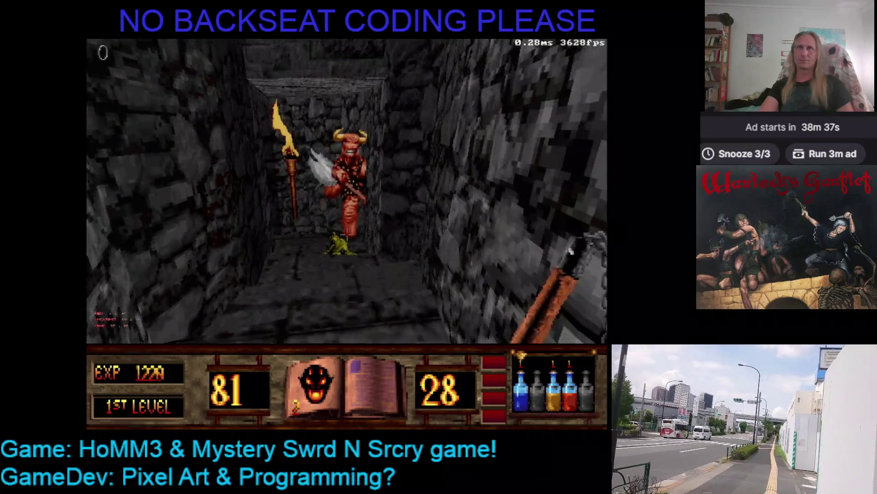
key("Up")
left_click(346, 234)
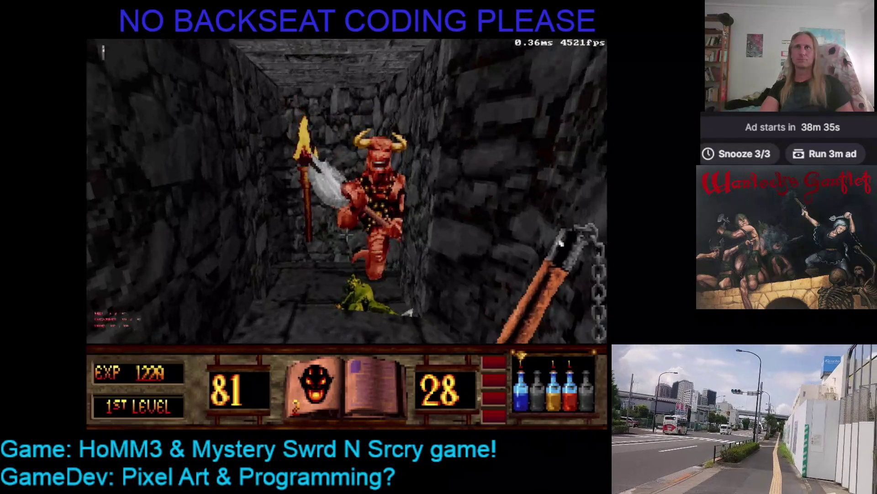
key("Up")
left_click(346, 234)
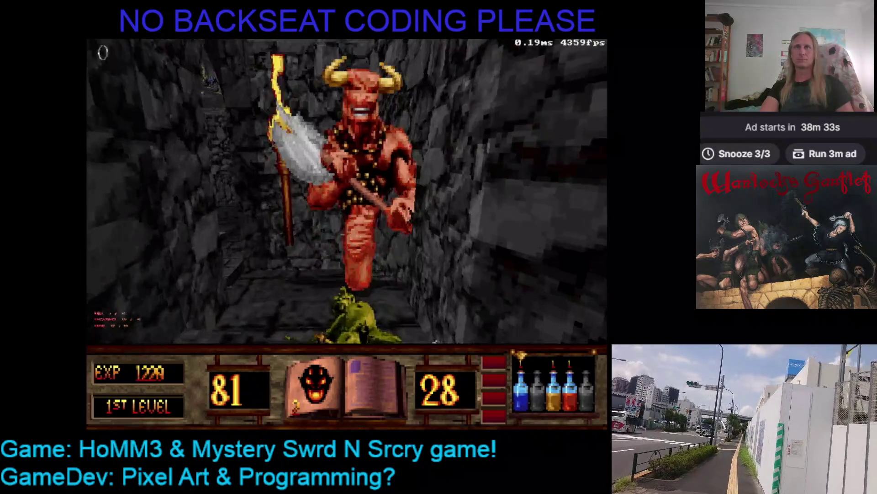
left_click(346, 234)
left_click(346, 234)
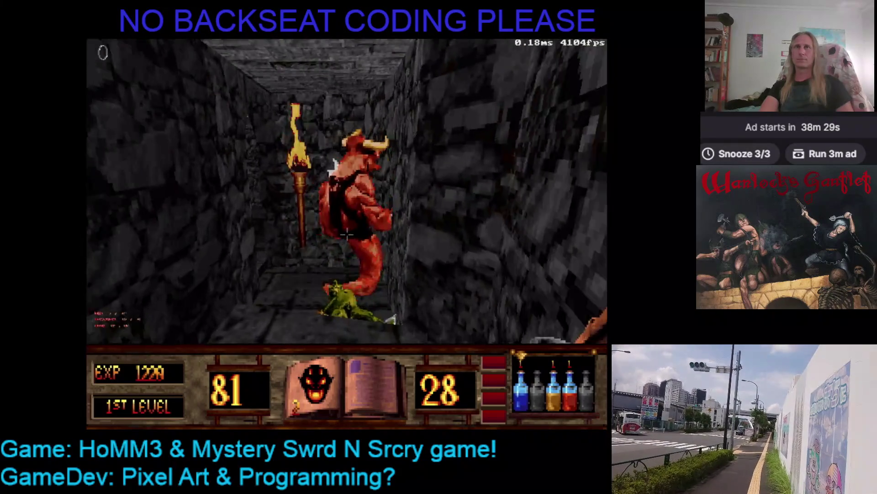
left_click(346, 234)
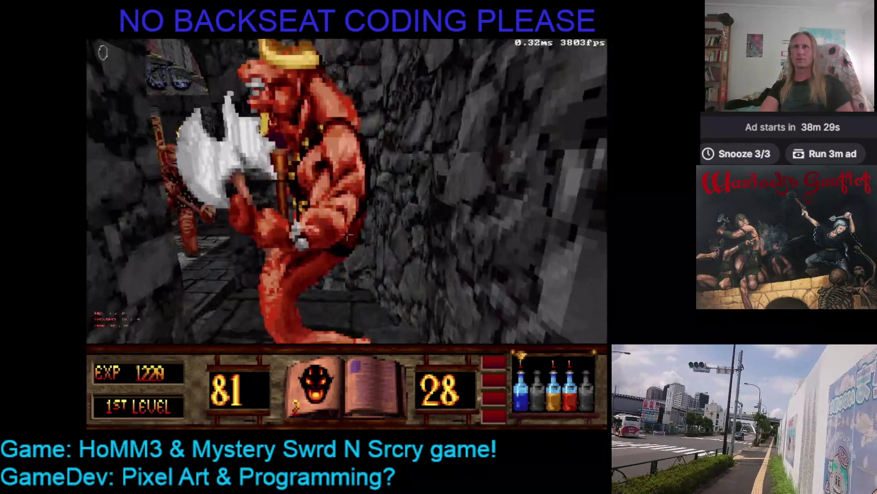
left_click(346, 233)
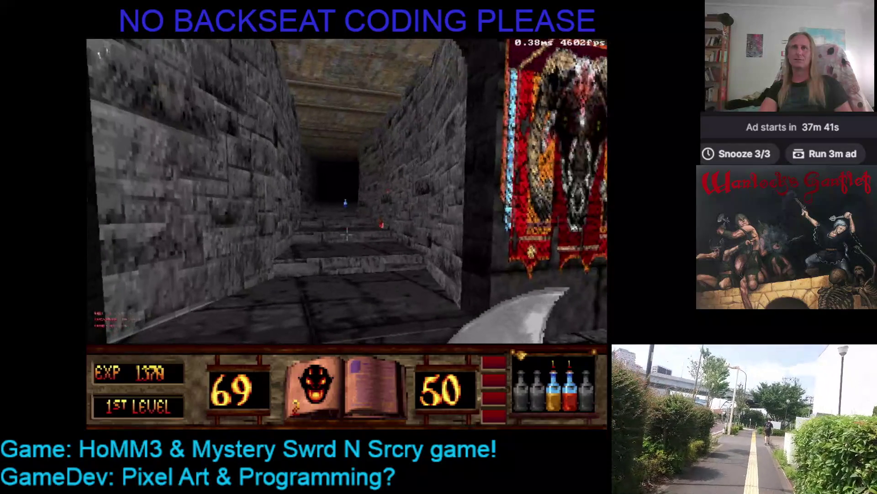
- Delete the old GAME0000.SAV slot and save the game as 'level 2'
key("Escape")
left_click(314, 235)
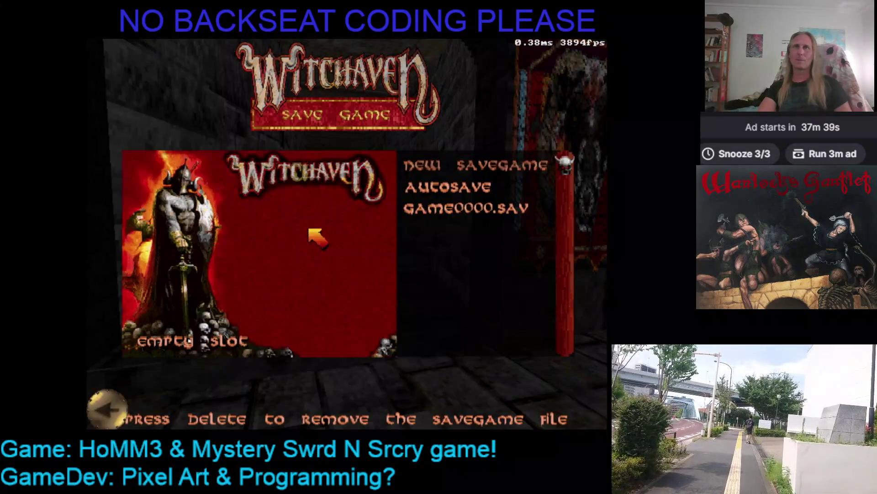
key("Delete")
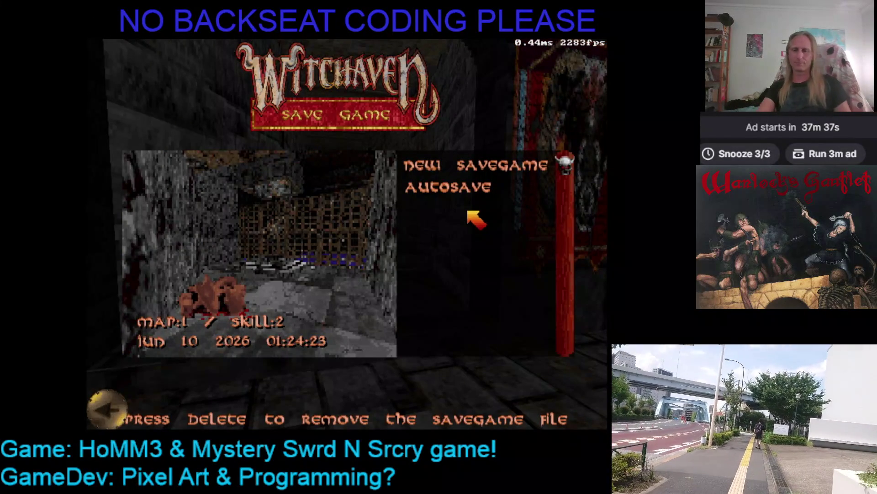
type("level 2")
key("Return")
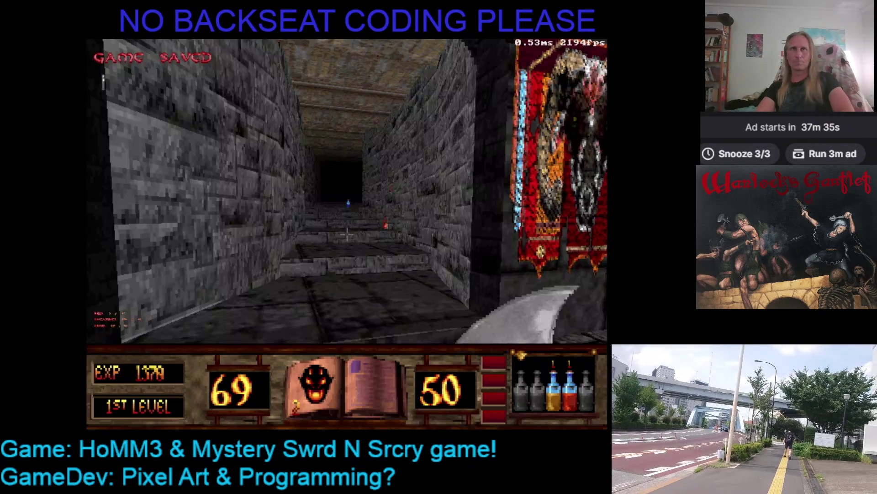
- Quit Witchaven from the Esc menu, confirming with Y
key("Escape")
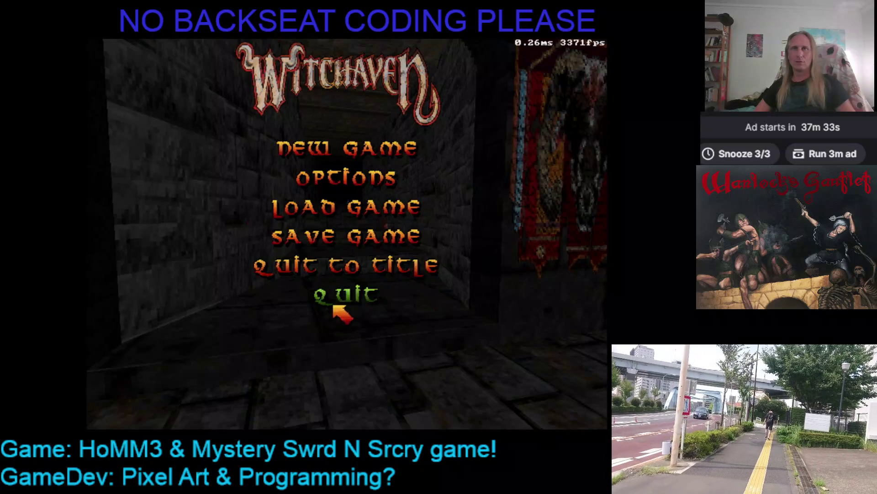
left_click(338, 306)
key("y")
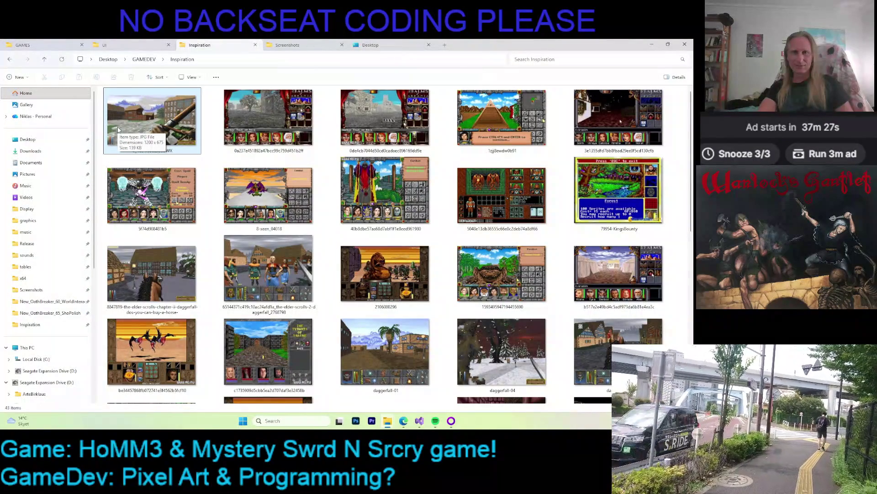
- Hide the BuildGDX_with_JRE folder window and place the cursor at line 119 of ToolBox.h
key("alt+Tab")
left_click(652, 44)
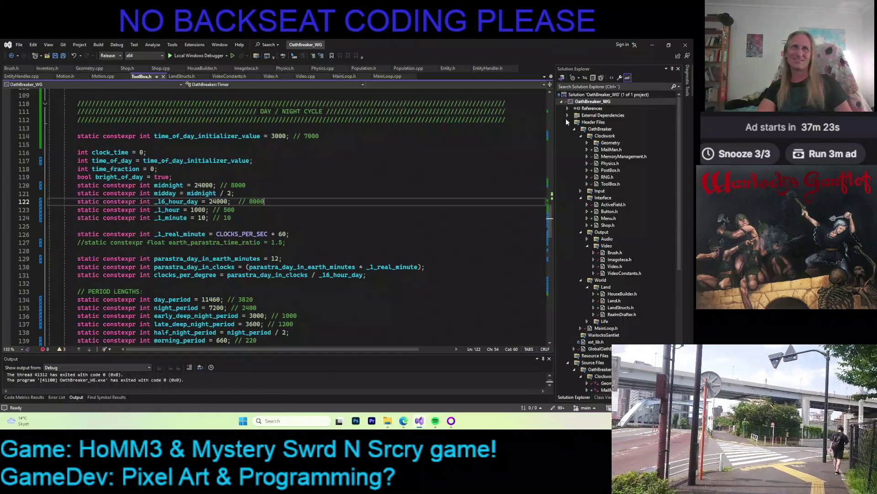
left_click(444, 174)
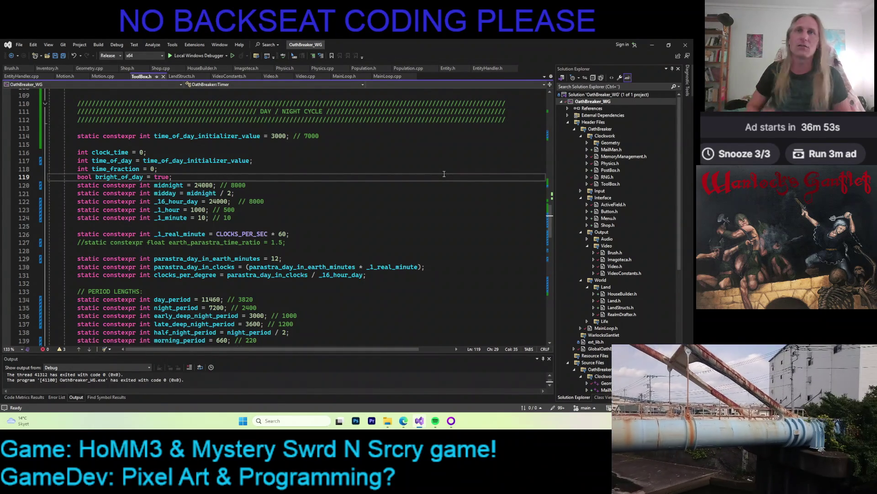
- Bring the browser forward and switch through its tabs to Witchaven_manual.pdf
mouse_move(404, 420)
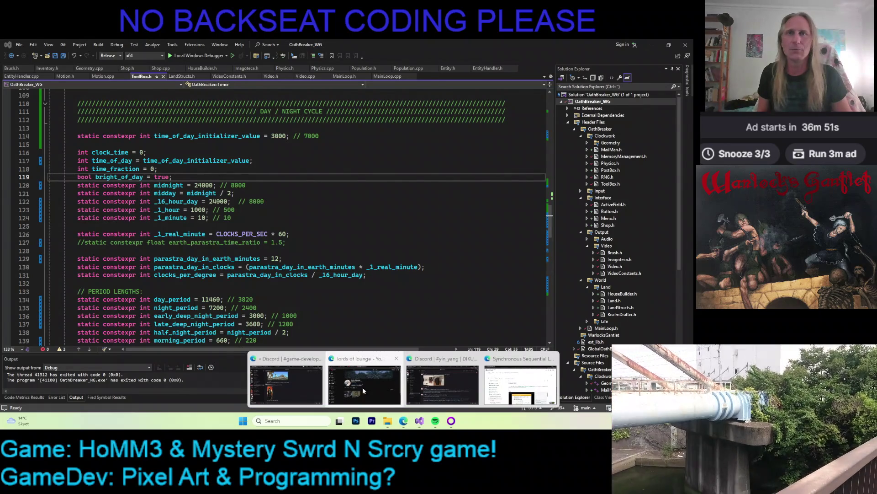
mouse_move(456, 392)
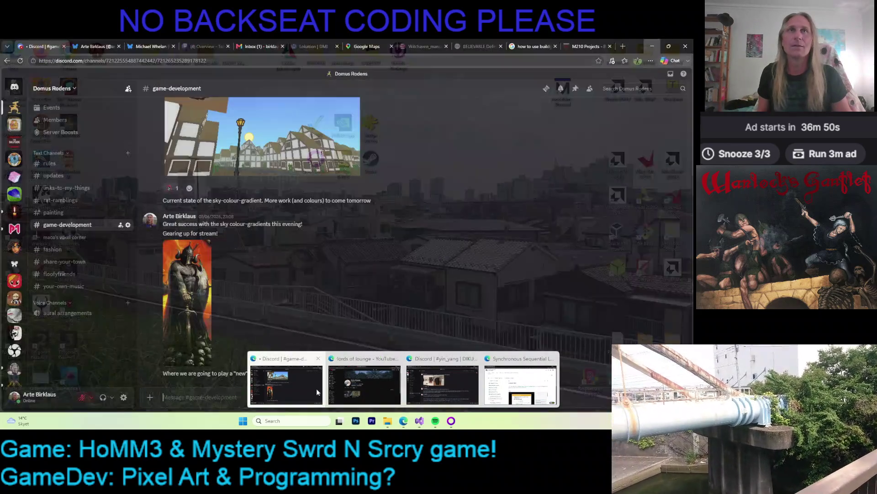
left_click(317, 388)
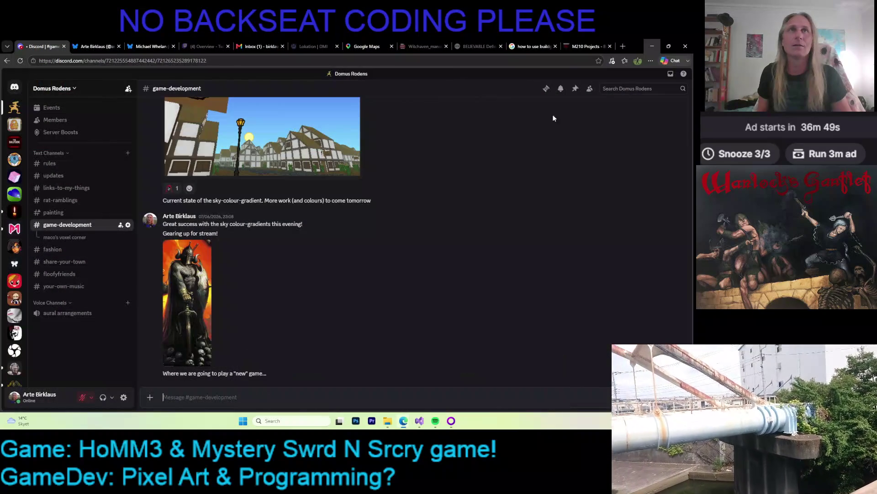
left_click(470, 39)
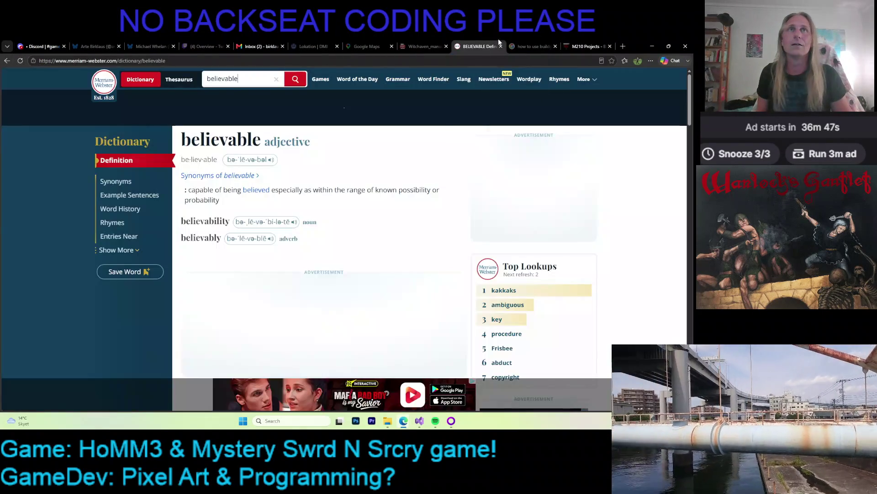
left_click(519, 42)
left_click(426, 44)
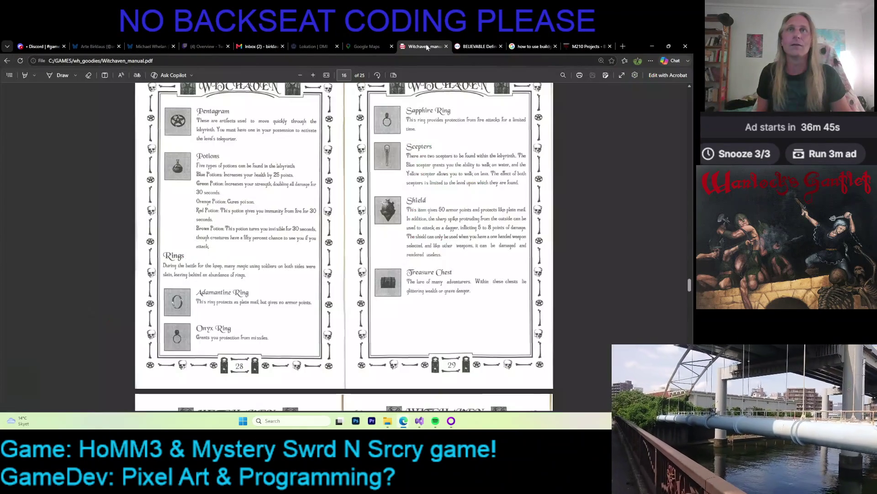
- Scroll back through the manual past the armor pages 26–27 to the Spells pages 22–23
scroll(316, 212, "up", 2)
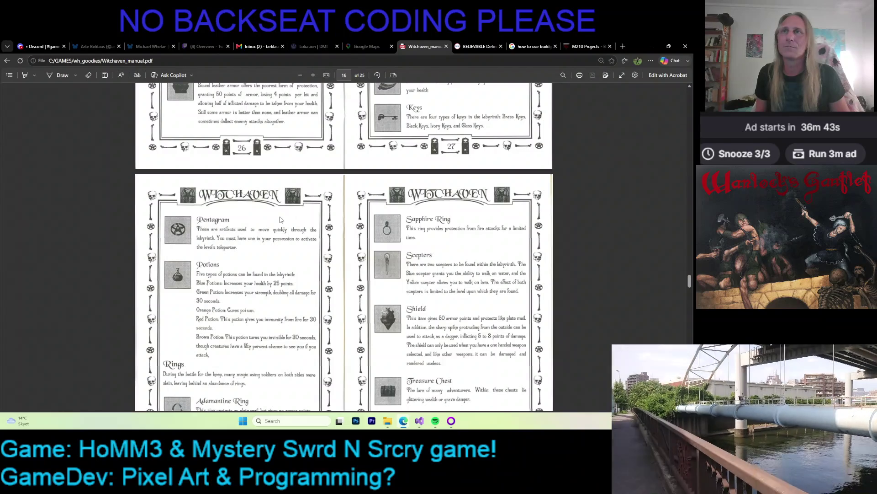
scroll(308, 215, "down", 2)
scroll(281, 219, "up", 10)
scroll(280, 219, "down", 5)
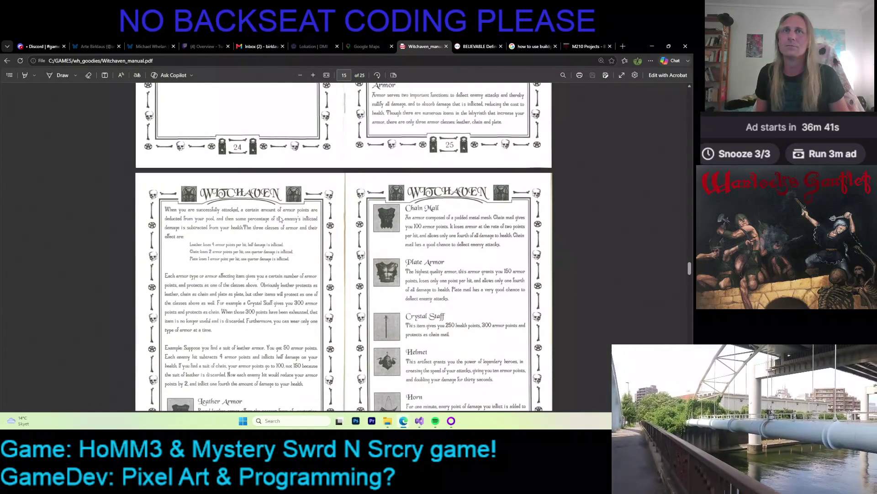
scroll(392, 219, "down", 4)
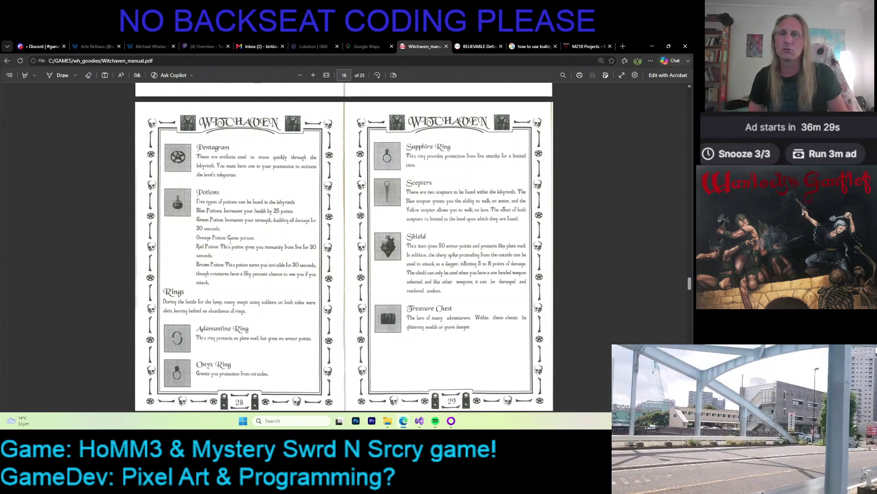
scroll(223, 244, "down", 6)
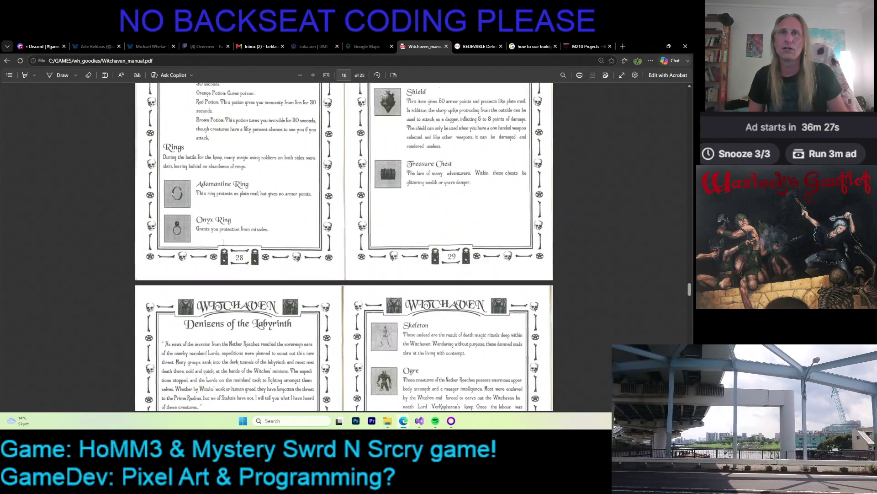
scroll(223, 245, "up", 4)
scroll(223, 244, "up", 3)
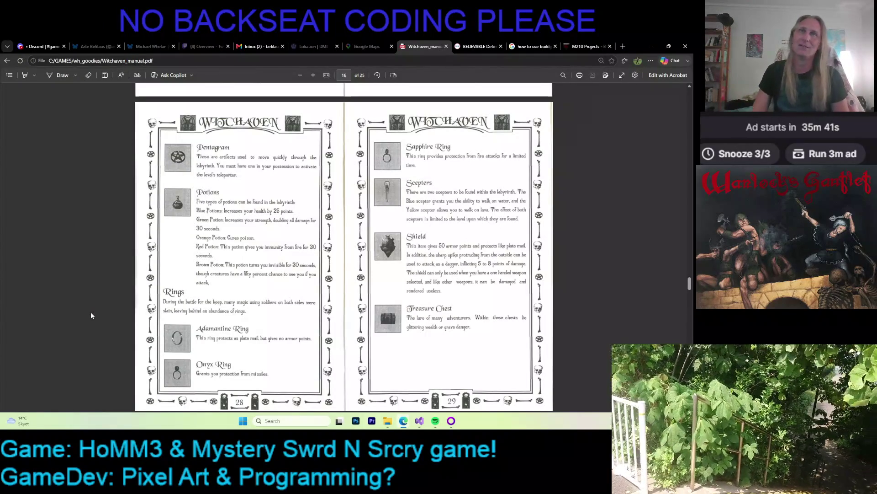
scroll(108, 287, "down", 6)
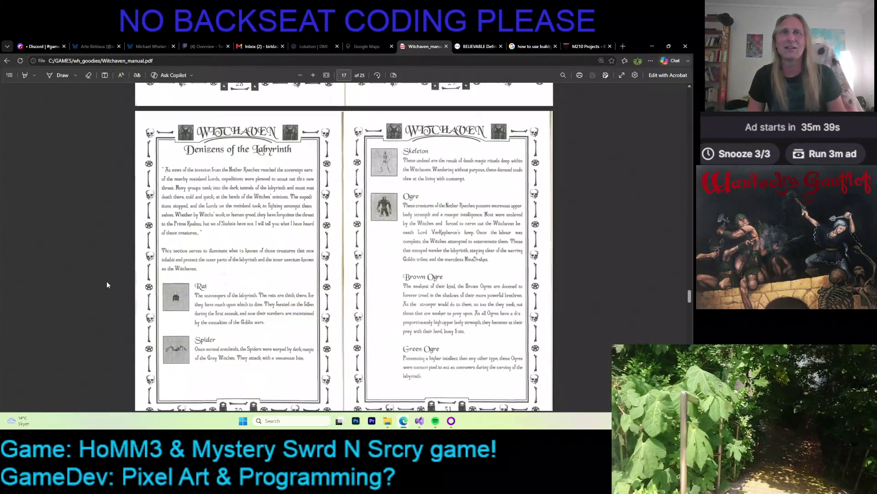
scroll(95, 274, "up", 6)
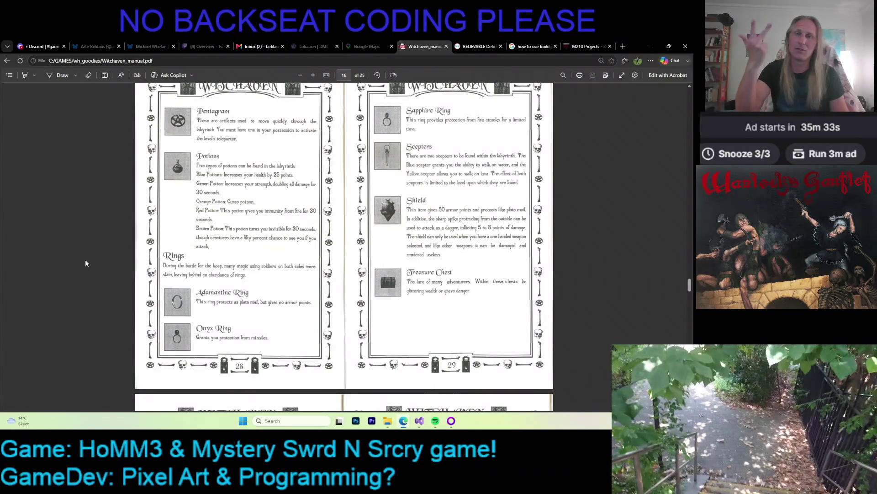
scroll(99, 253, "up", 3)
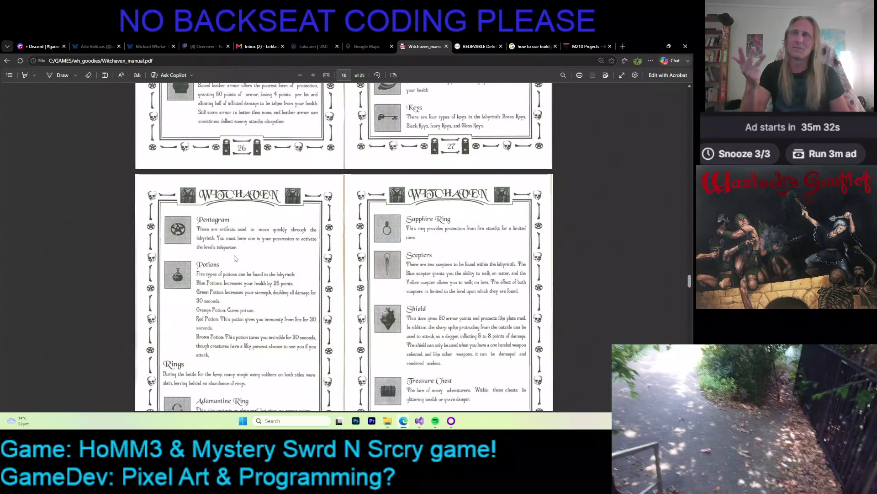
scroll(235, 258, "up", 4)
scroll(270, 280, "up", 2)
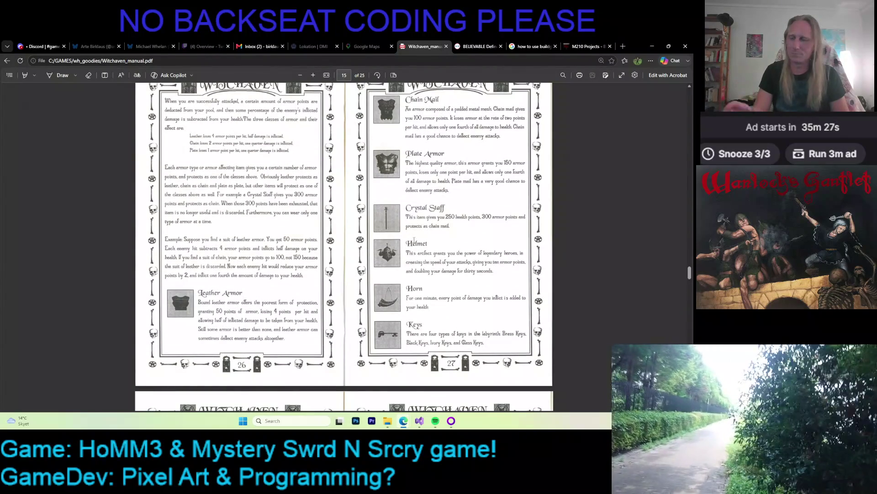
scroll(443, 240, "up", 1, "ctrl")
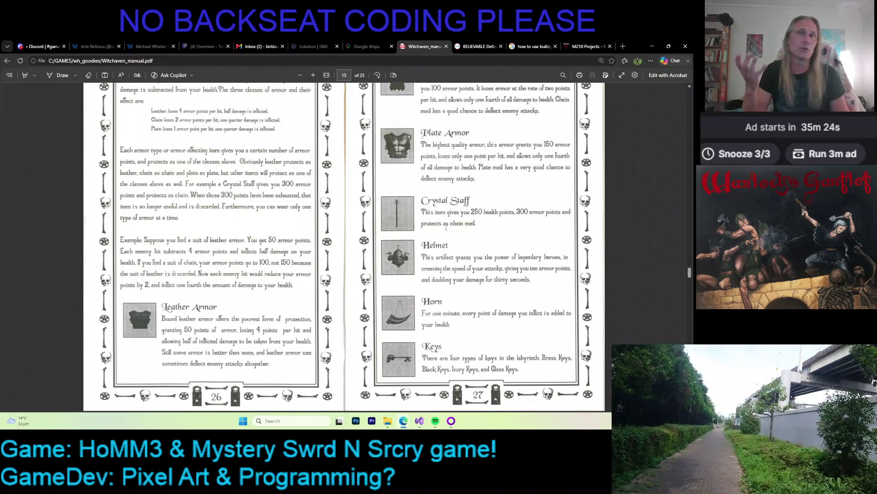
scroll(446, 227, "up", 9)
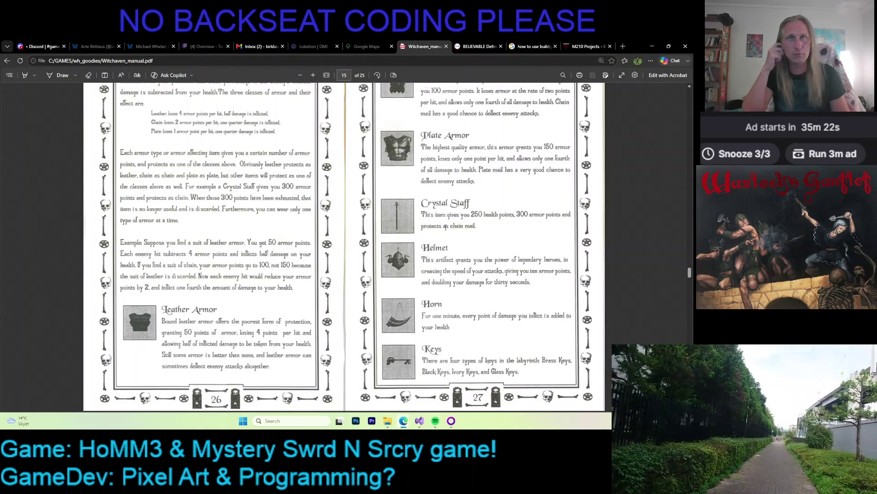
scroll(446, 227, "up", 4)
- Browse the Spells pages 22–23, then drag the scrollbar down to the Experience chart on page 37
scroll(445, 229, "up", 6)
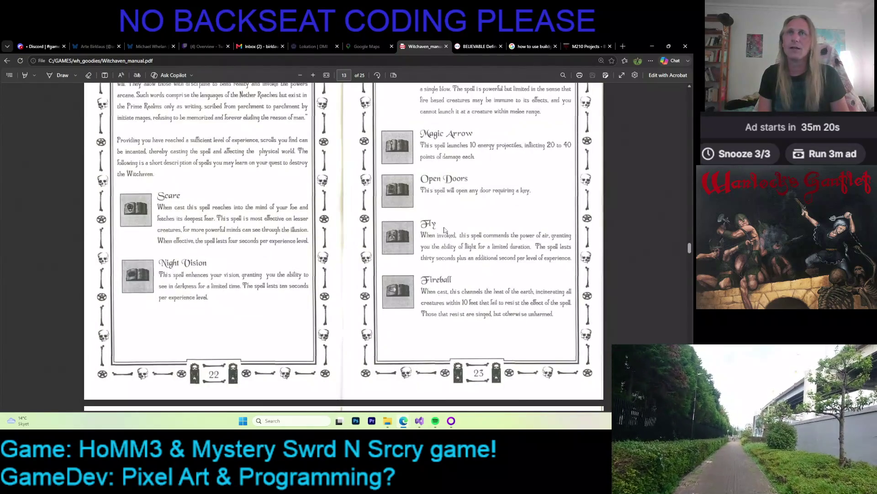
scroll(444, 229, "up", 5)
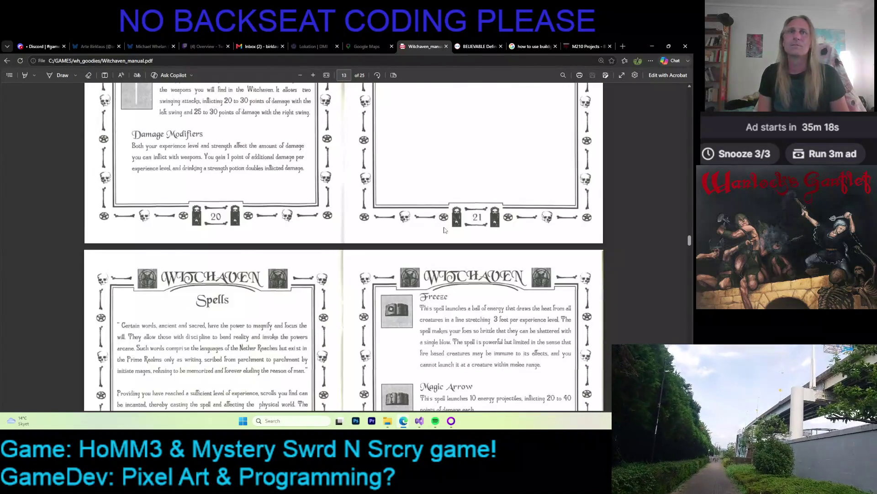
scroll(445, 229, "down", 5)
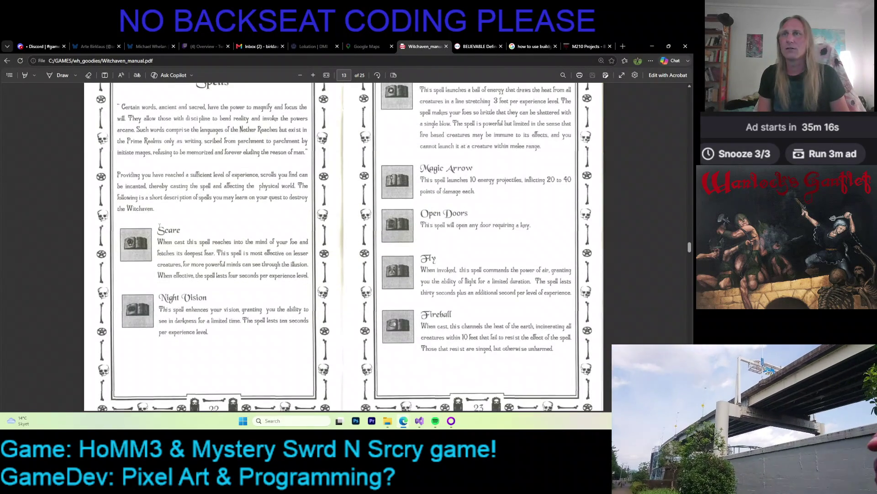
scroll(160, 226, "down", 2)
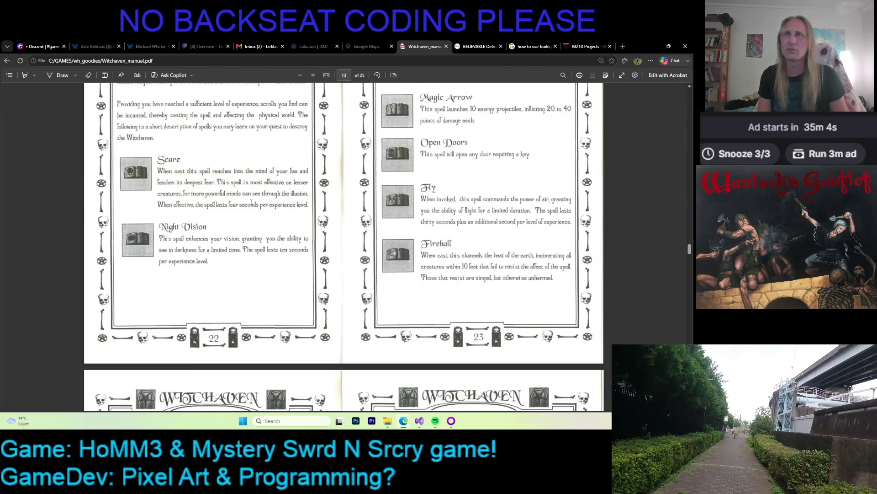
scroll(272, 203, "up", 2)
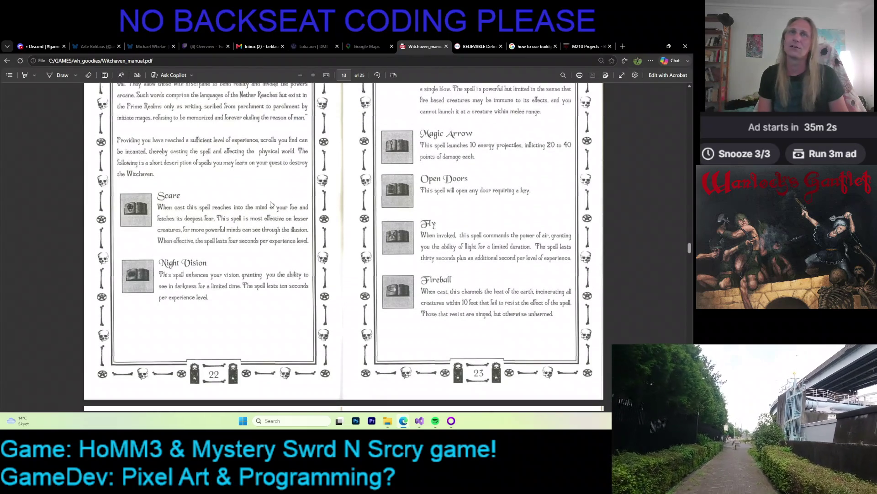
scroll(271, 203, "down", 2)
scroll(271, 203, "down", 1)
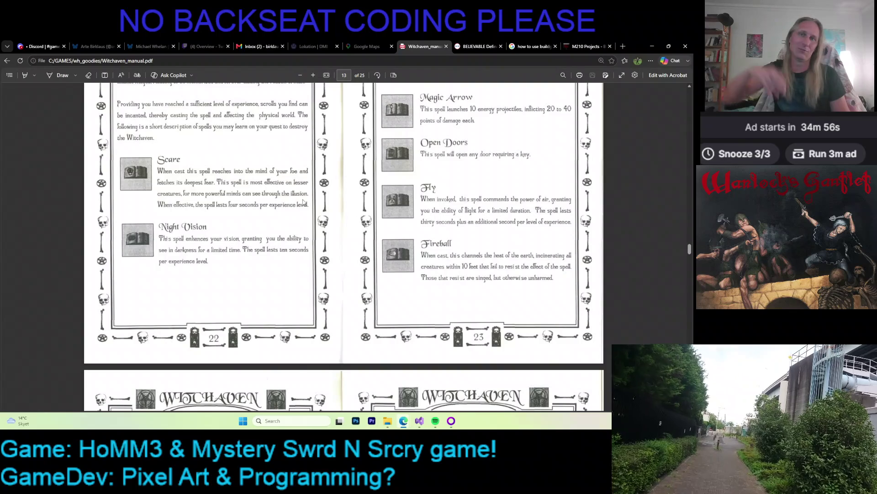
scroll(300, 219, "up", 3)
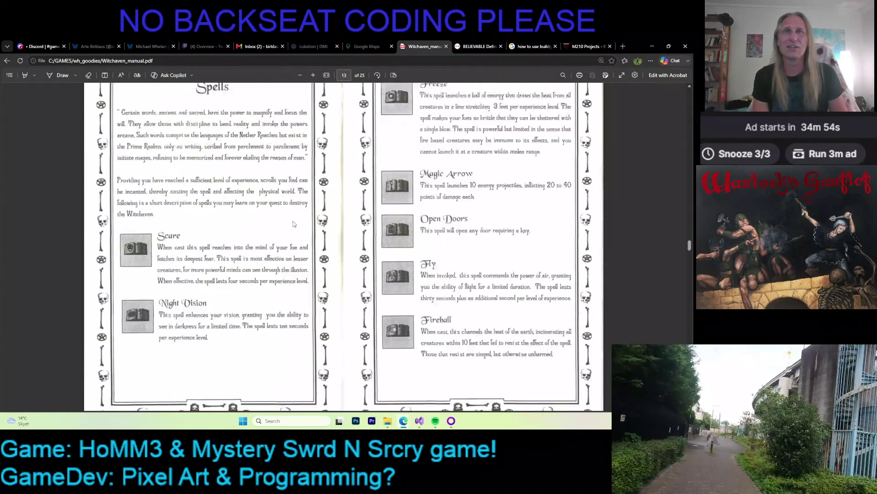
scroll(295, 221, "down", 2)
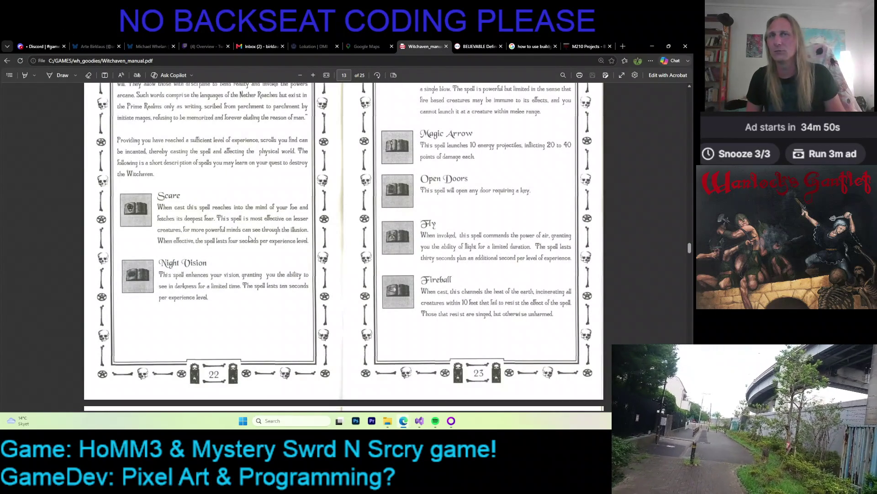
scroll(246, 252, "down", 2)
scroll(247, 244, "down", 3)
scroll(254, 231, "up", 3)
scroll(256, 222, "down", 3)
scroll(256, 223, "up", 3)
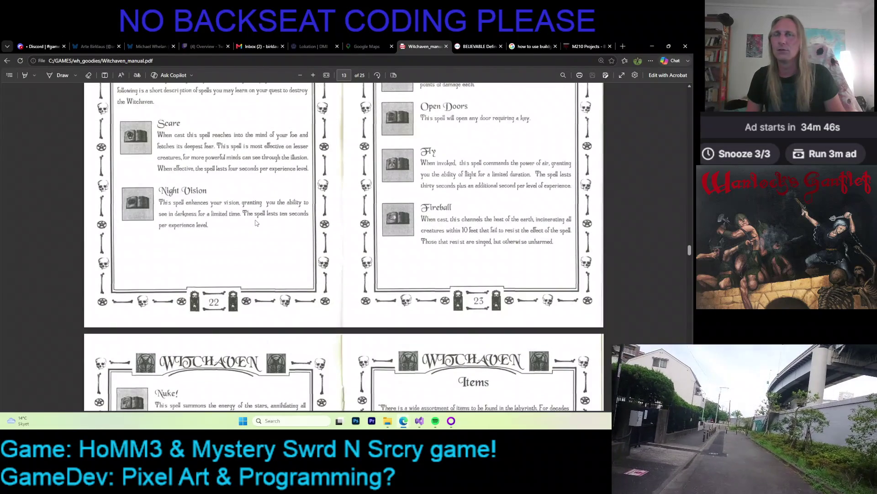
scroll(256, 222, "down", 6)
mouse_move(688, 258)
left_mouse_down()
mouse_move(688, 340)
mouse_move(680, 332)
left_mouse_up()
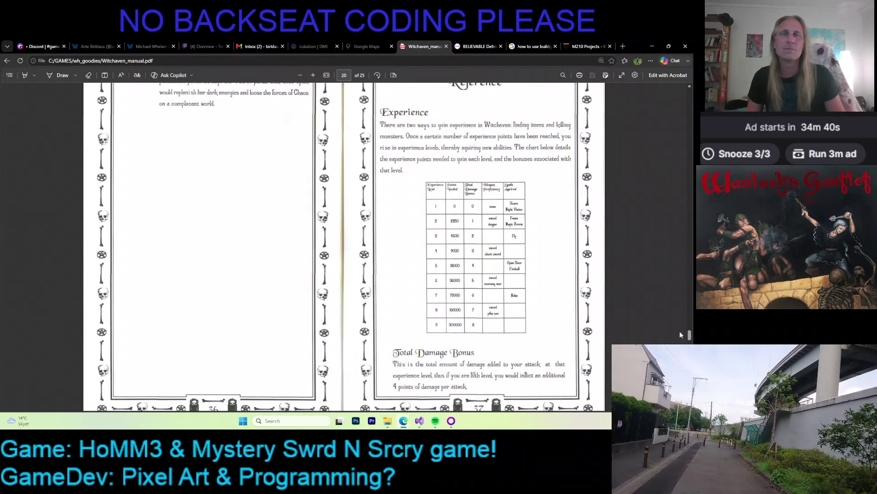
- Zoom in on the experience level chart and scroll through its rows
scroll(537, 265, "up", 3, "ctrl")
scroll(537, 265, "up", 2, "ctrl")
scroll(537, 265, "up", 2)
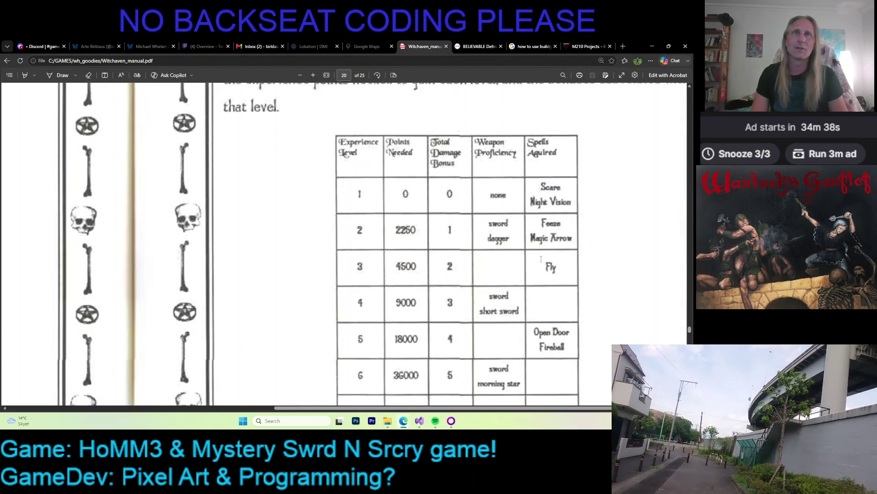
scroll(360, 225, "up", 1, "ctrl")
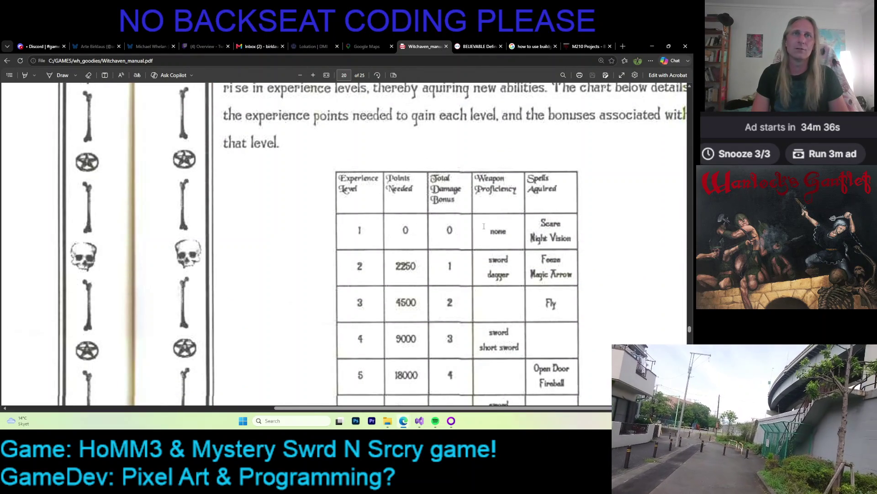
scroll(356, 225, "down", 1)
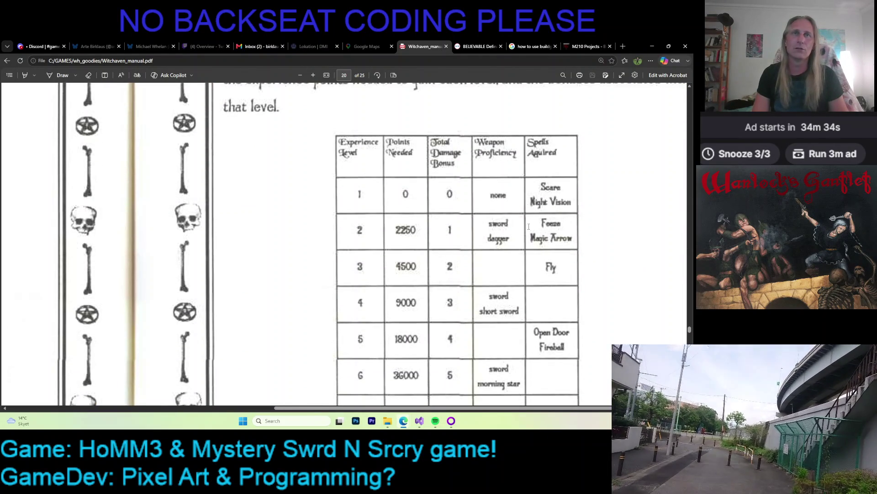
scroll(504, 228, "down", 2)
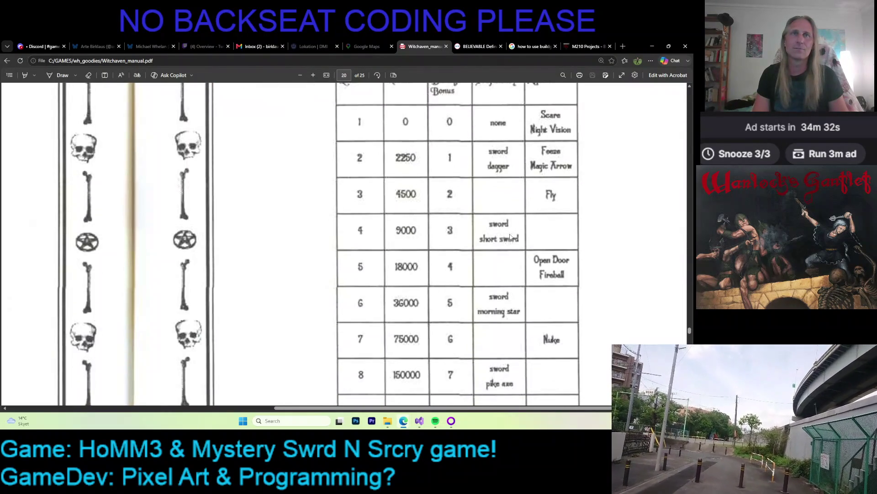
scroll(502, 243, "down", 3)
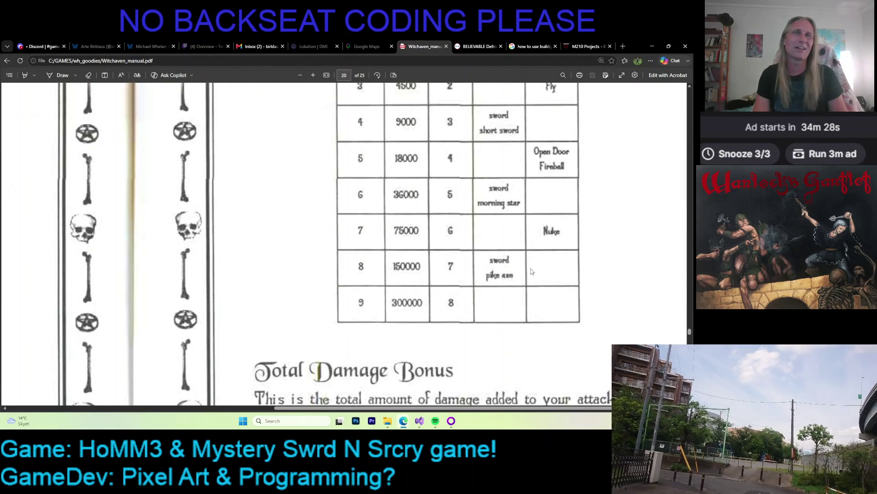
scroll(503, 254, "down", 3, "ctrl")
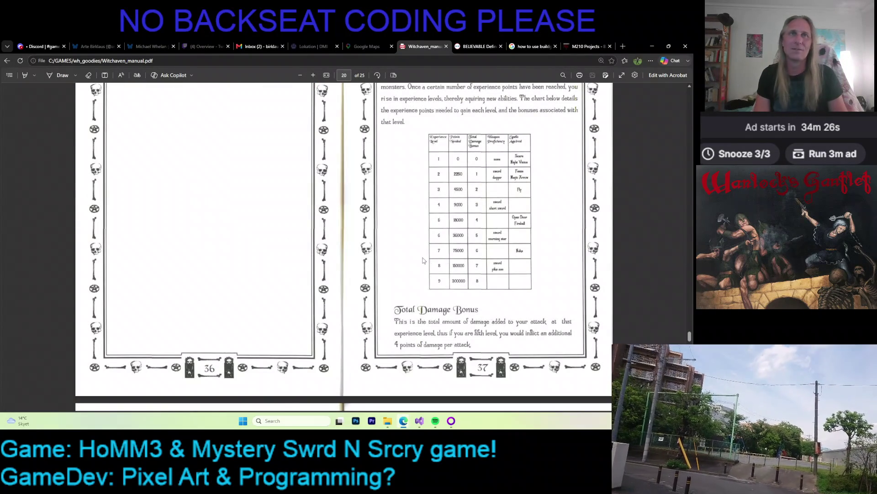
scroll(528, 235, "up", 1, "ctrl")
scroll(571, 215, "up", 3, "ctrl")
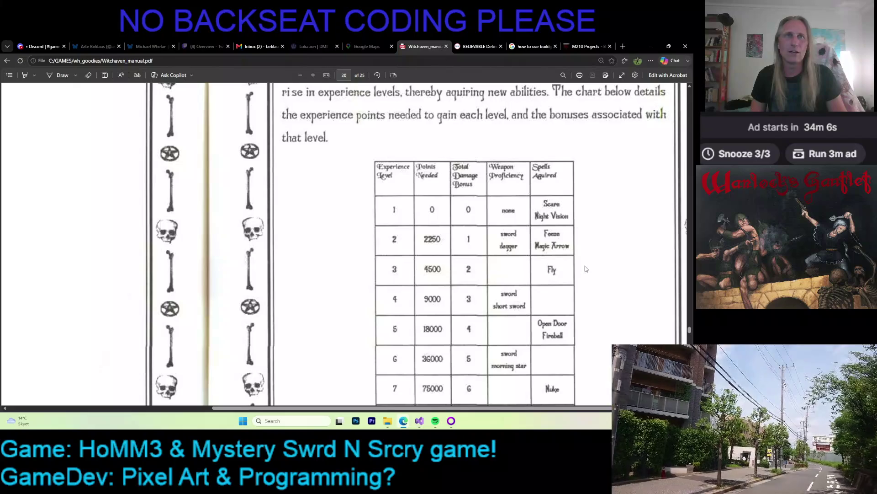
- Scroll on to the Weapon Proficiency page and the Reference-Spells table
scroll(579, 246, "down", 3)
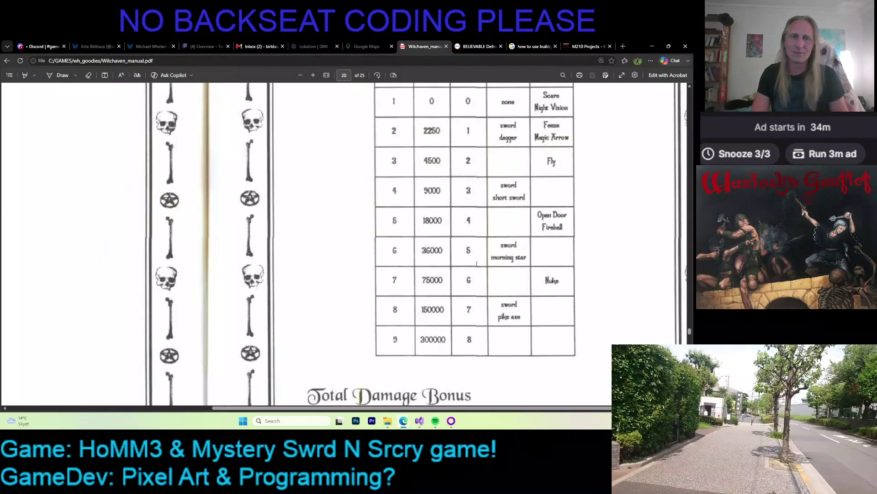
scroll(477, 264, "down", 3, "ctrl")
scroll(409, 253, "down", 5)
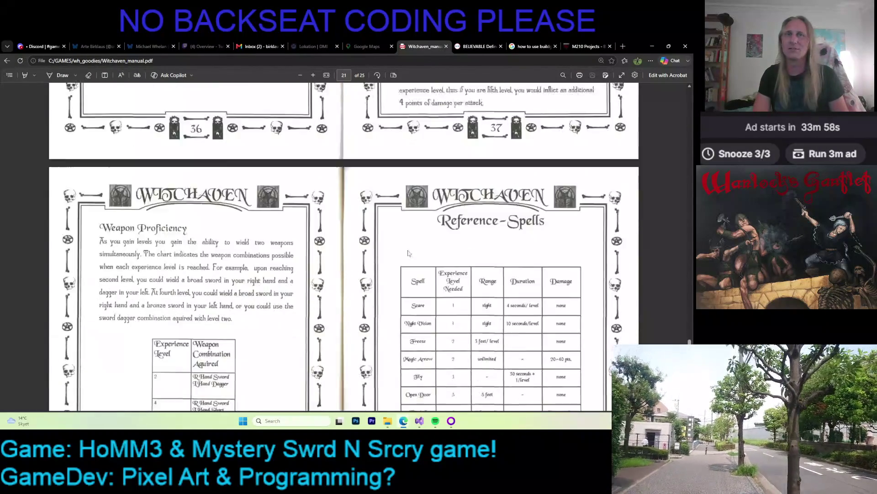
scroll(408, 253, "down", 3)
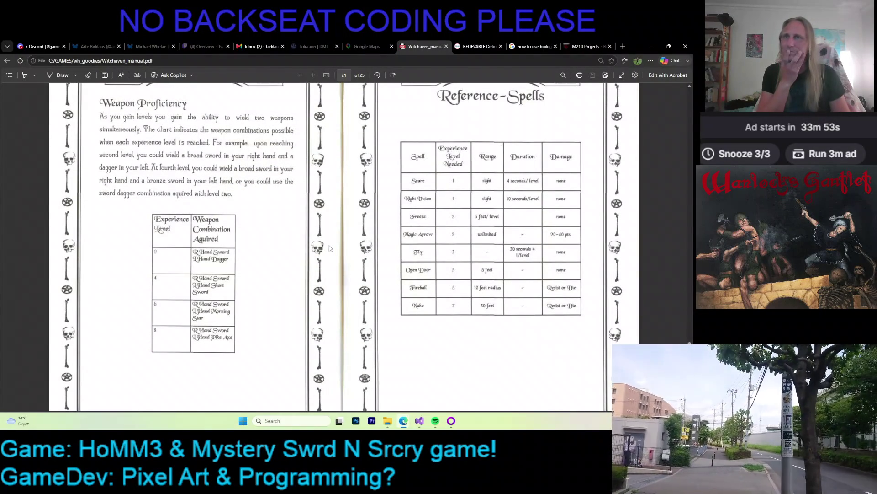
scroll(281, 242, "up", 1)
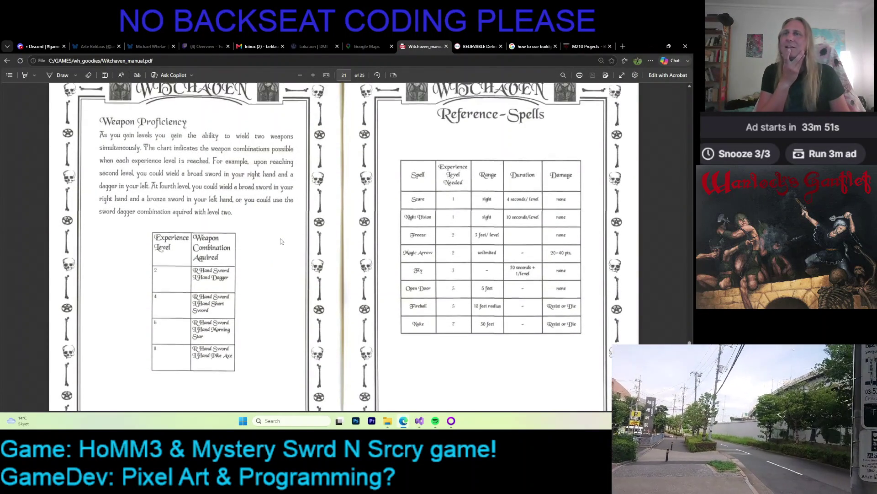
scroll(281, 241, "down", 10)
scroll(280, 242, "down", 1, "ctrl")
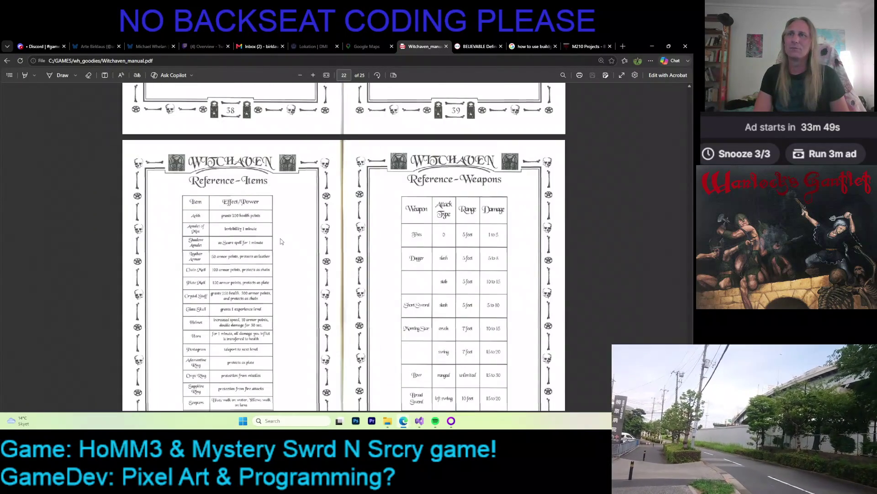
scroll(309, 242, "down", 3)
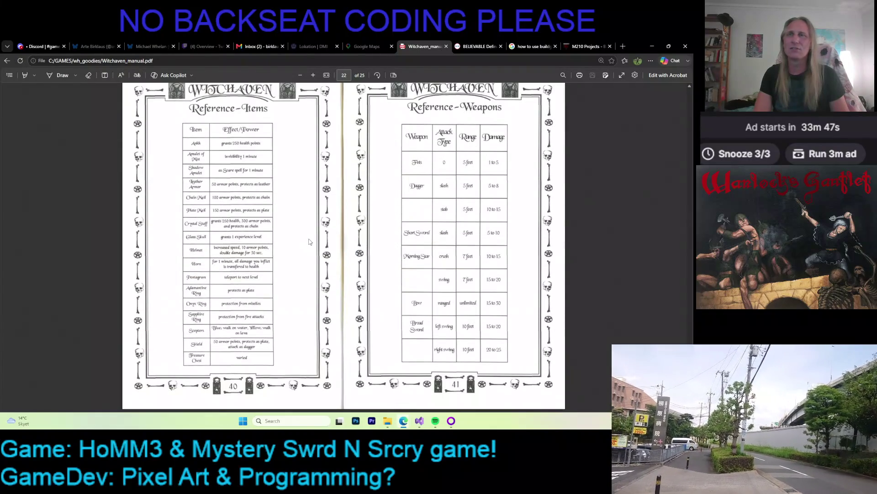
scroll(319, 242, "up", 2)
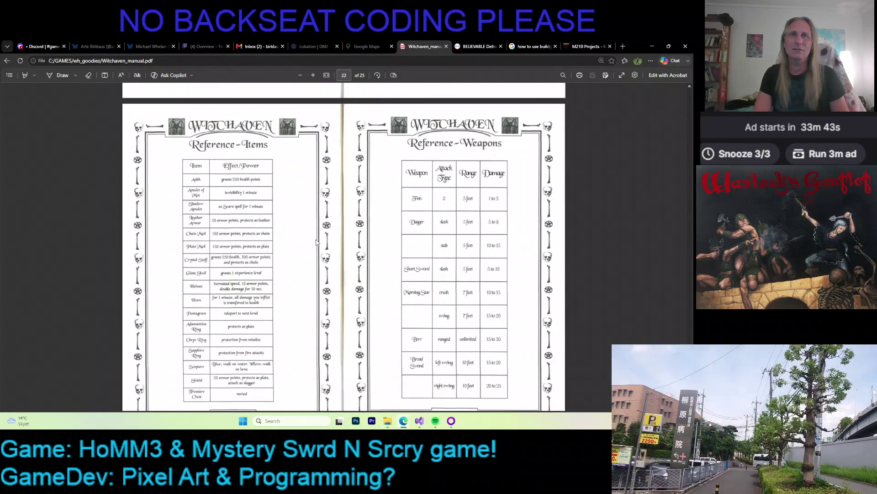
scroll(486, 251, "up", 1, "ctrl")
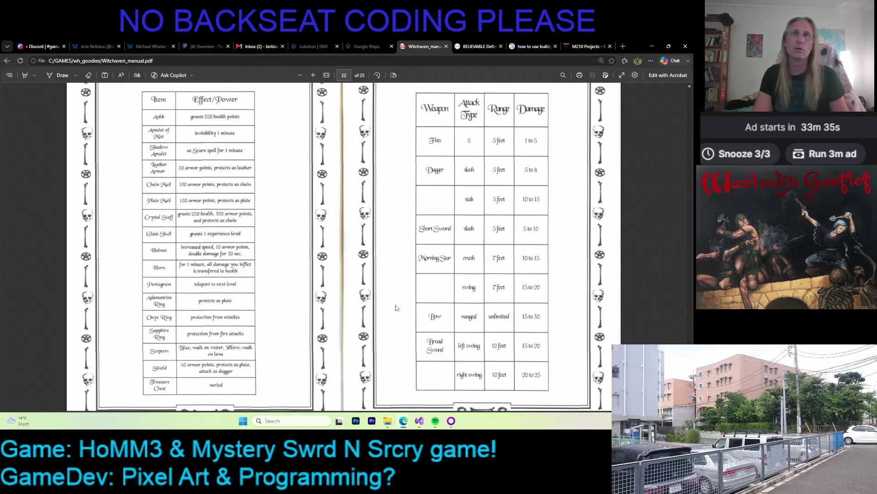
scroll(467, 297, "down", 2)
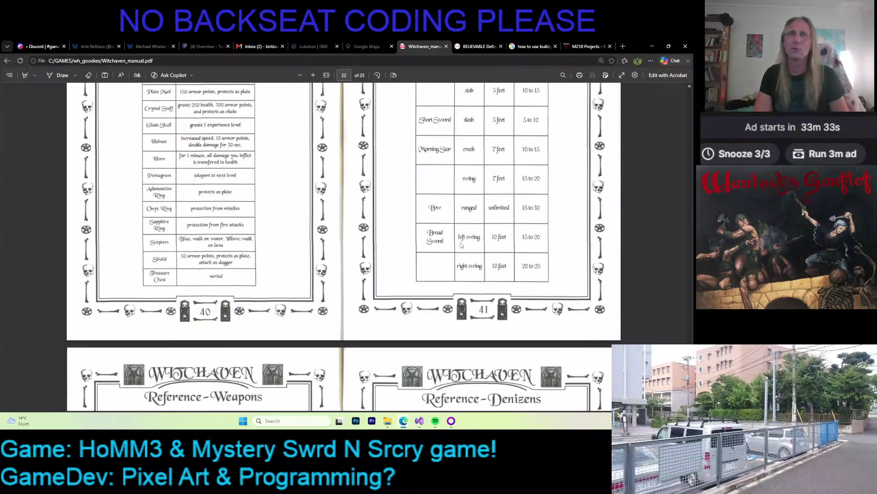
scroll(478, 214, "up", 1)
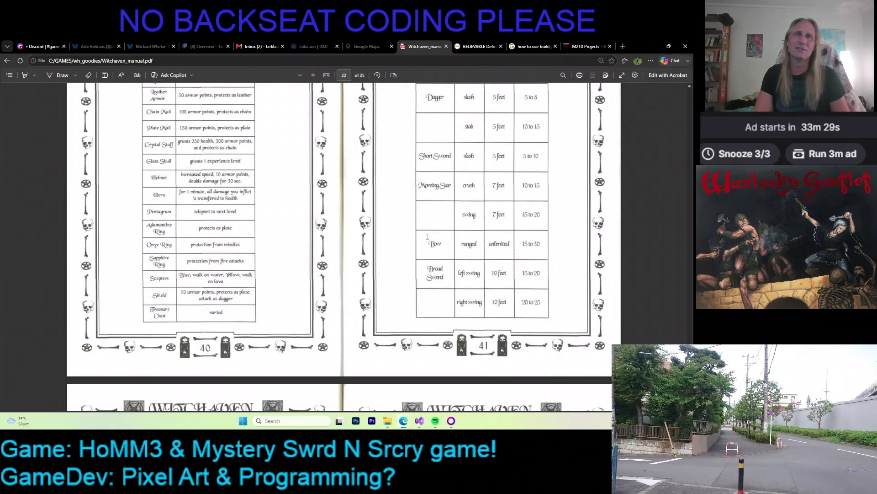
double_click(435, 244)
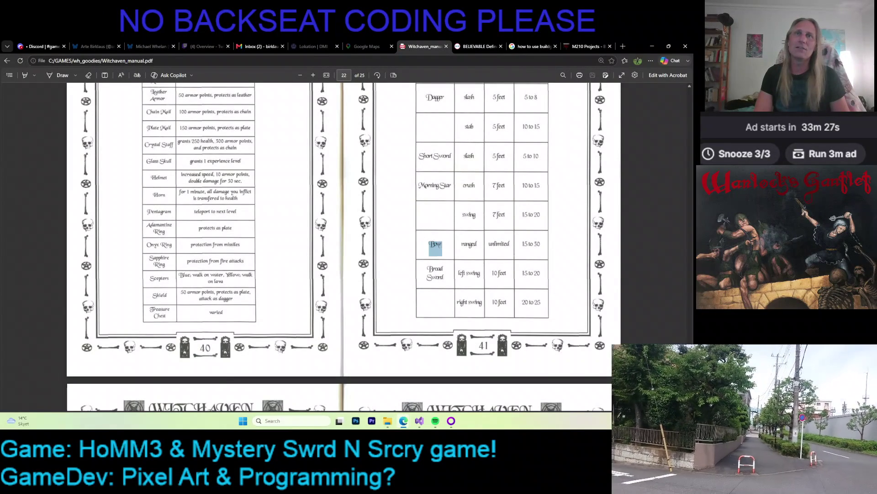
left_click(436, 246)
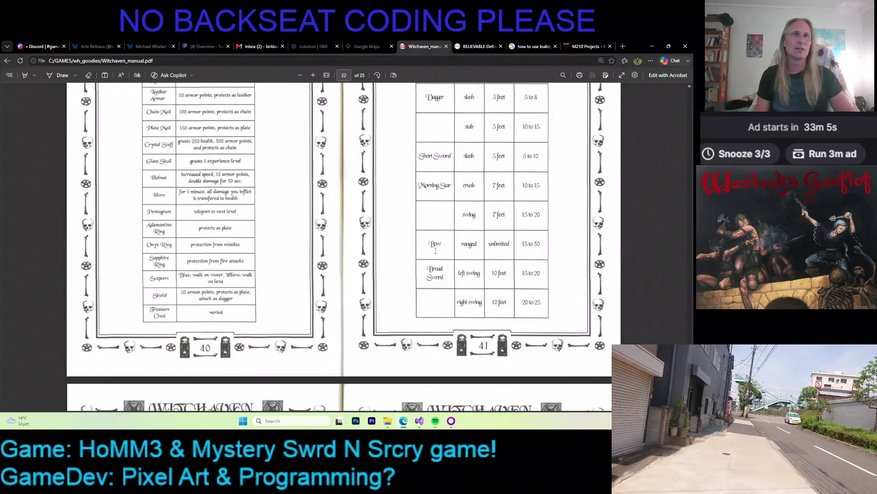
scroll(435, 250, "up", 6)
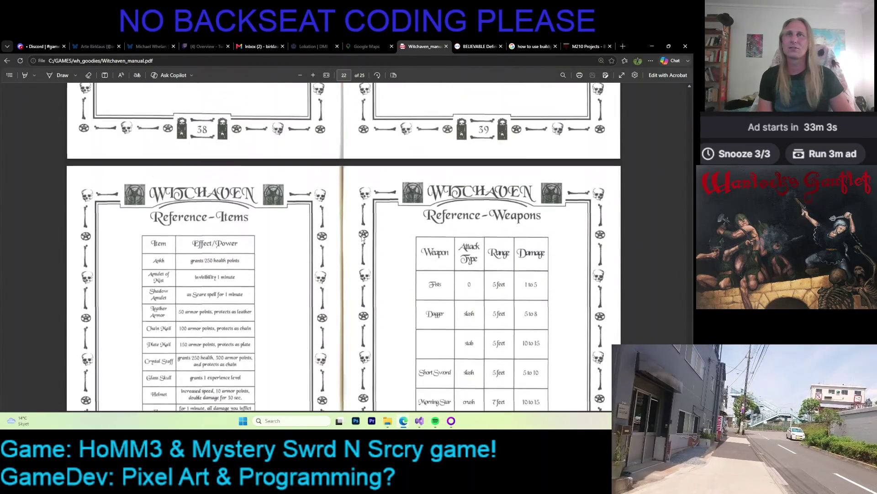
- Scroll up from pages 40–41 to the Potions, Rings, Scepters and Shield pages 28–29
scroll(393, 251, "up", 6)
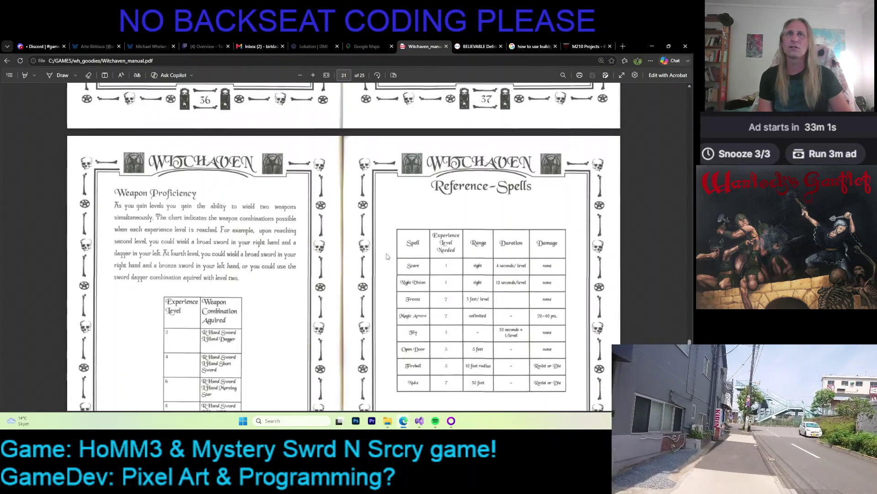
scroll(389, 256, "up", 3)
scroll(375, 260, "down", 1, "ctrl")
scroll(371, 263, "up", 2)
scroll(371, 262, "up", 6)
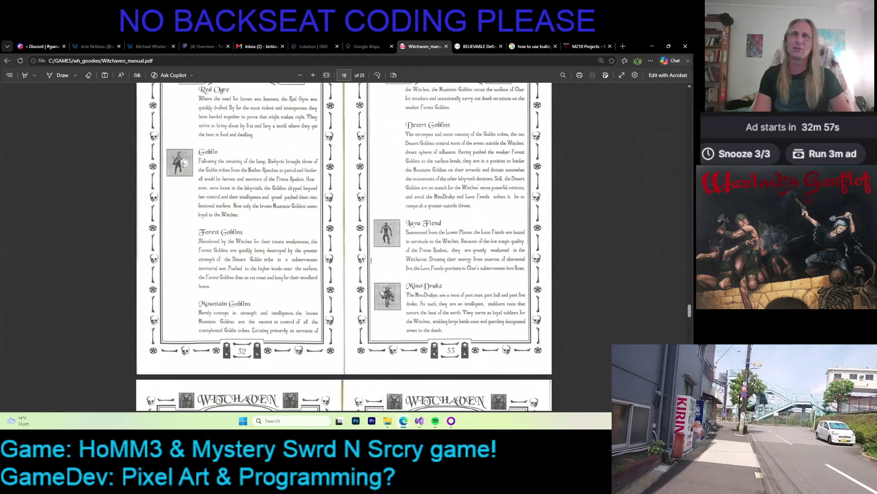
scroll(328, 273, "up", 6)
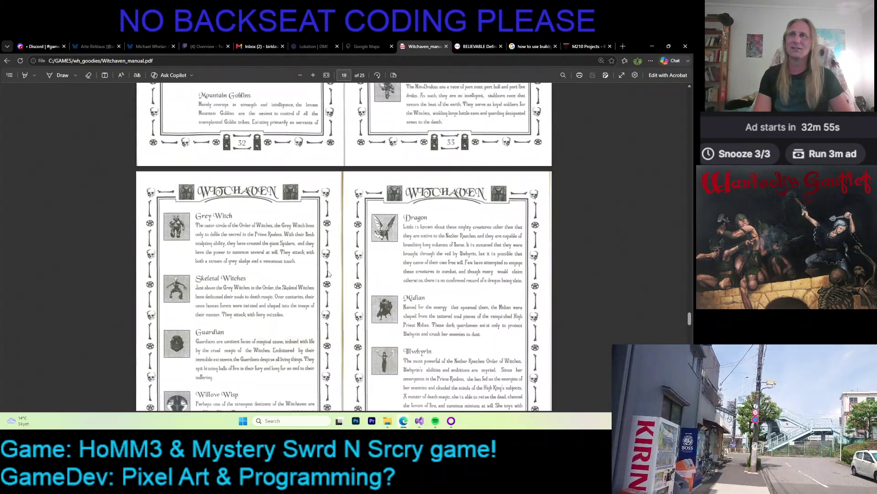
scroll(328, 273, "up", 10)
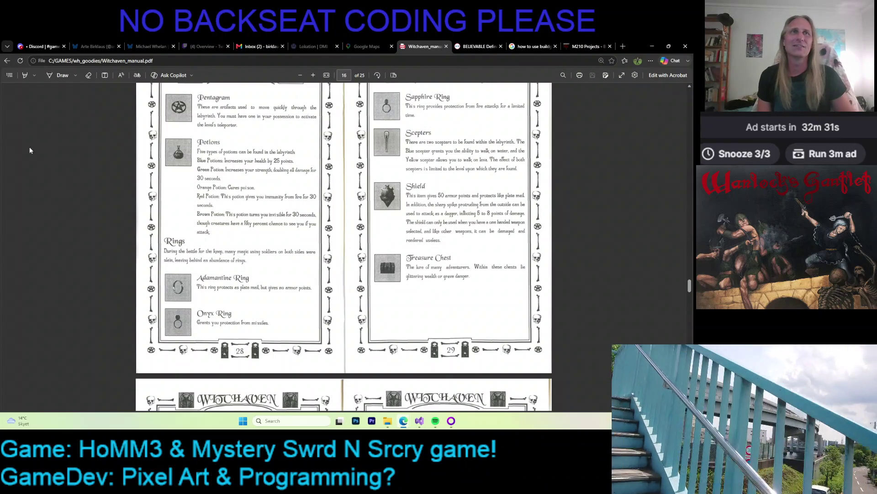
- Minimize the PDF manual and code editor and bring File Explorer back up
left_click(653, 46)
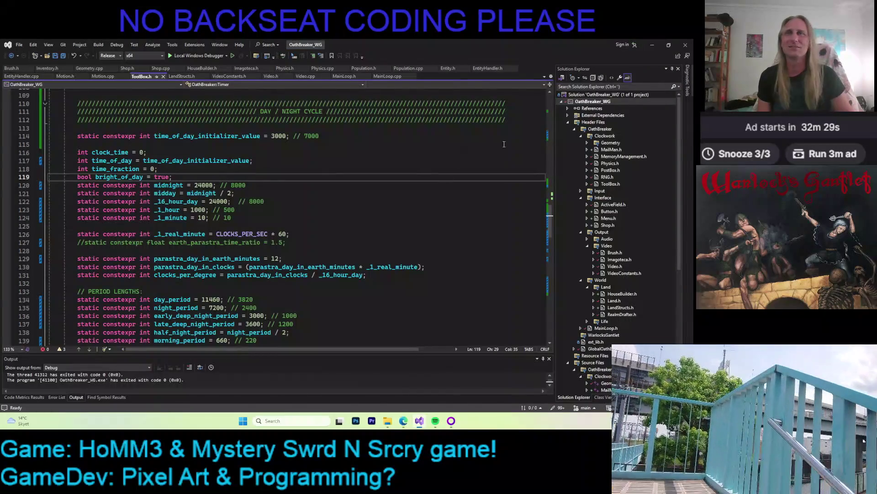
left_click(651, 45)
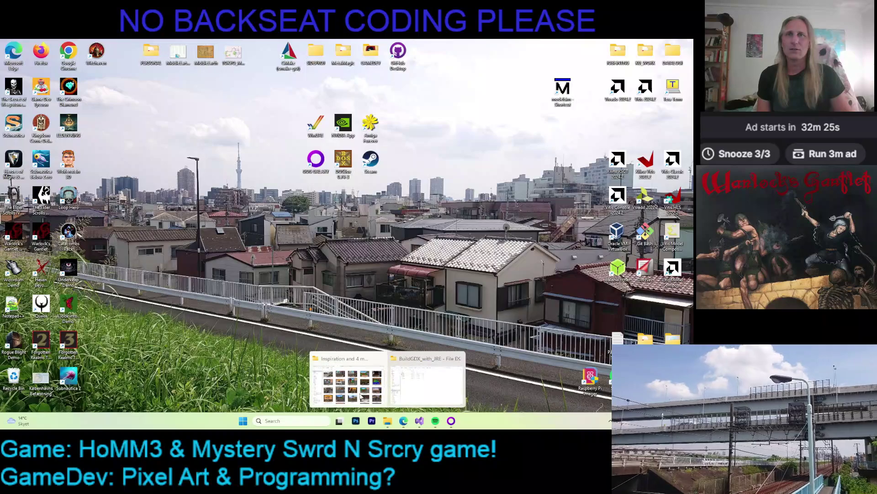
left_click(388, 421)
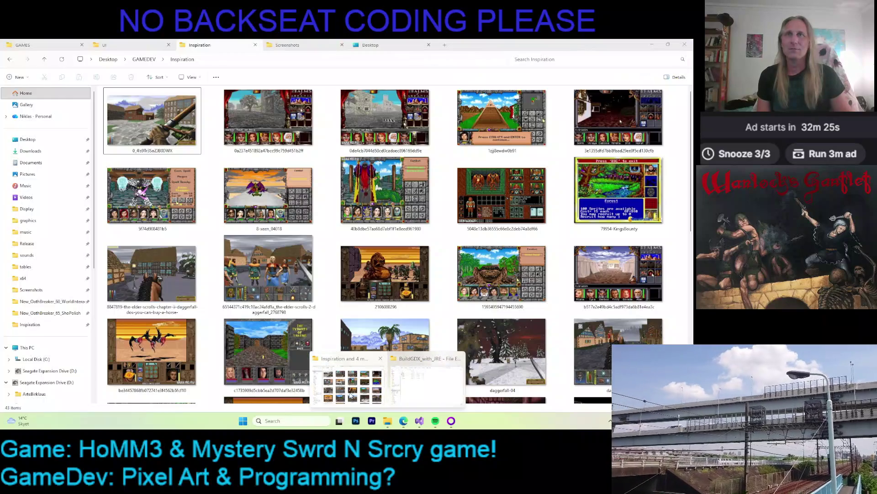
- Go to GAMEDEV > Kaleidomancer and launch the Kaleidomancer paint program
left_click(142, 60)
key("Escape")
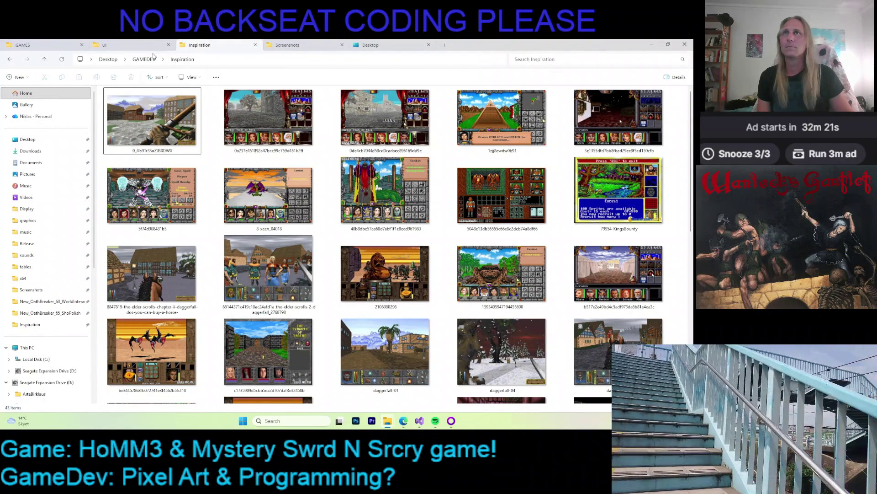
left_click(153, 55)
double_click(197, 119)
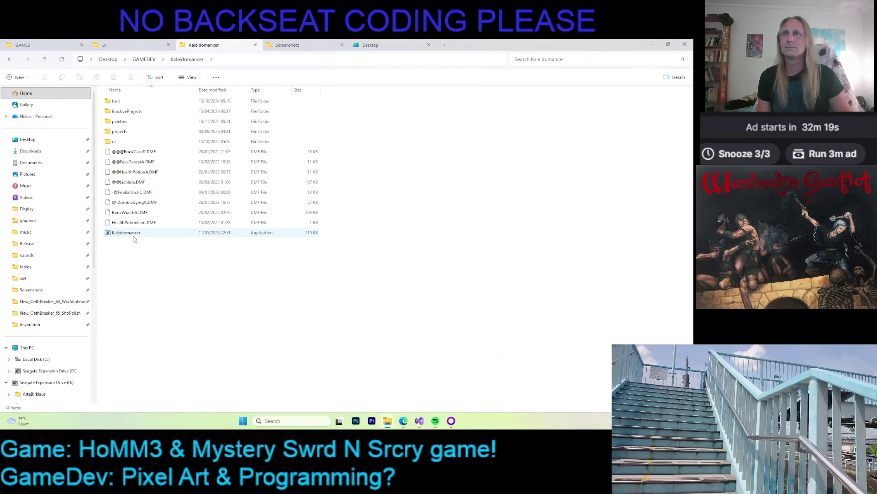
double_click(133, 235)
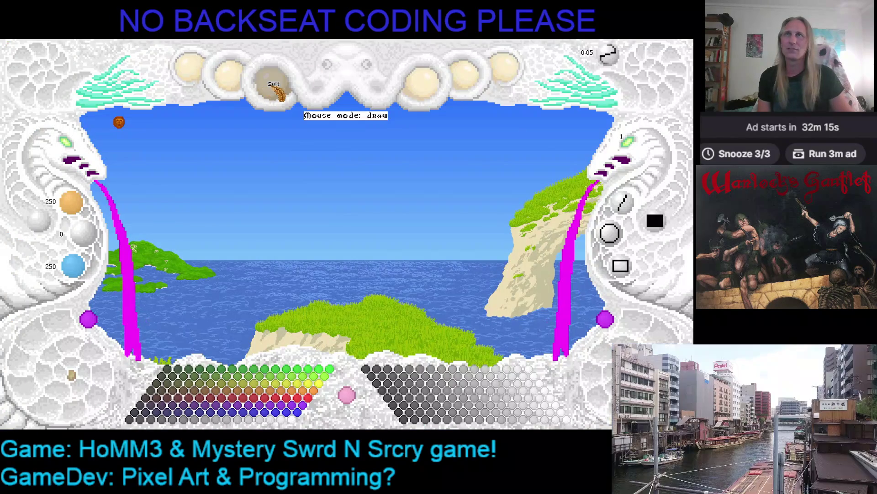
left_click(187, 72)
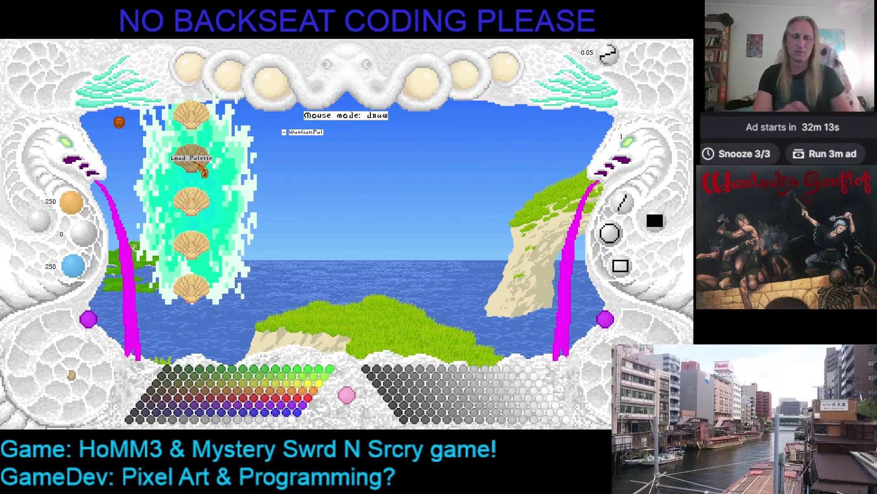
- Load the rainbow colour palette to replace the grey and dark swatches
left_click(192, 157)
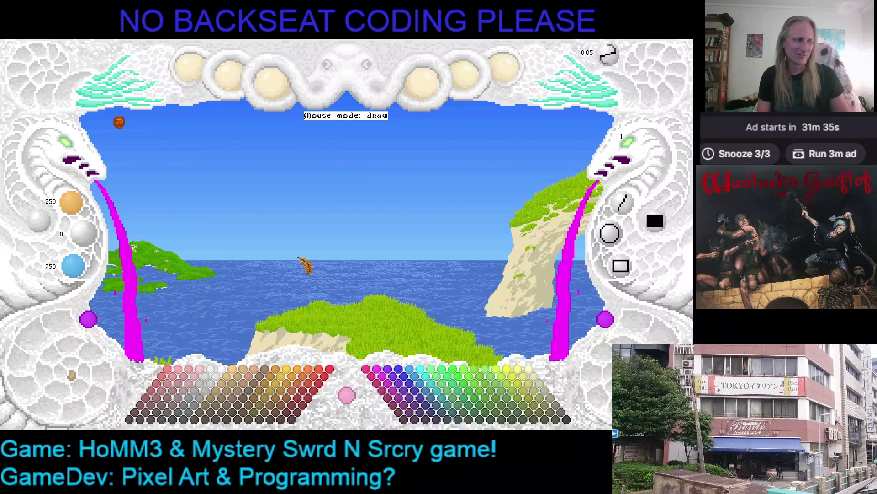
right_click(484, 164)
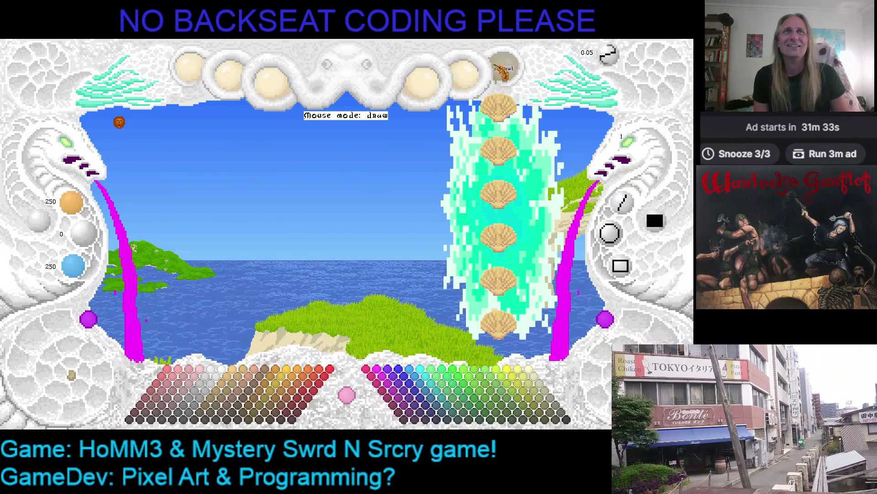
- Pick McChnIcon from the saved projects list and load it
left_click(505, 160)
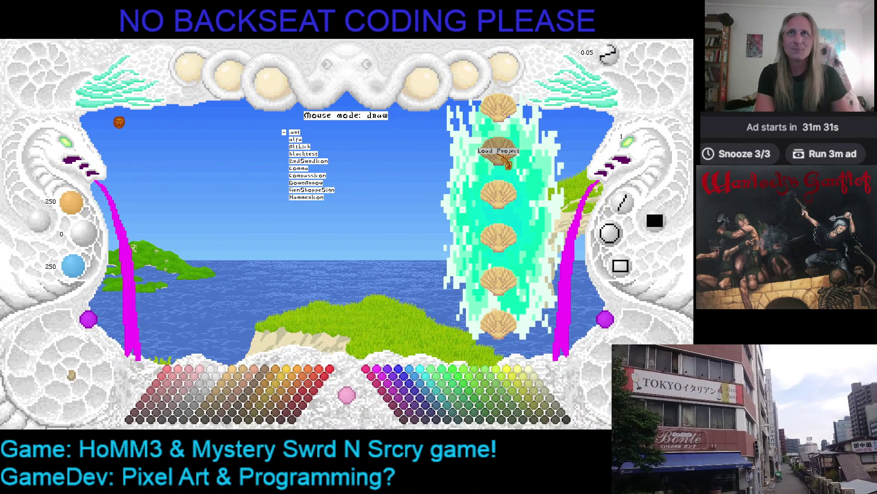
key("Down")
key("Down")
key("Down")
key("Down")
key("Down")
key("Down")
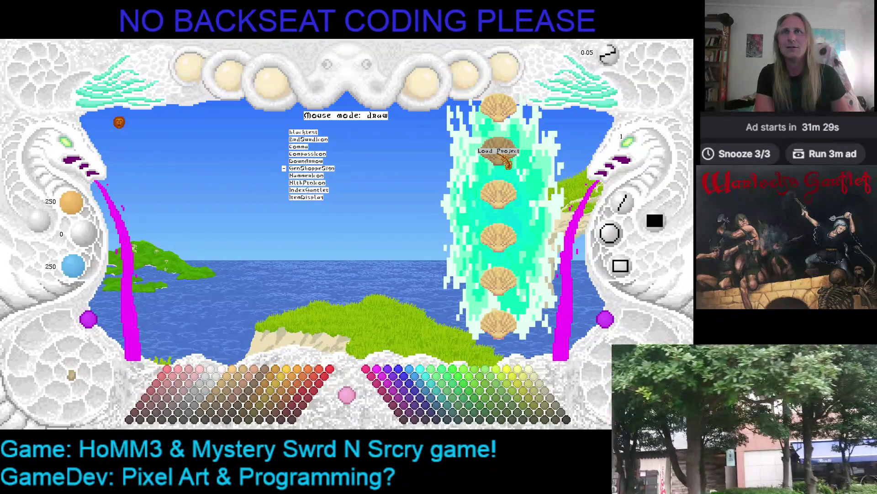
key("Down")
key("Down")
key("Down")
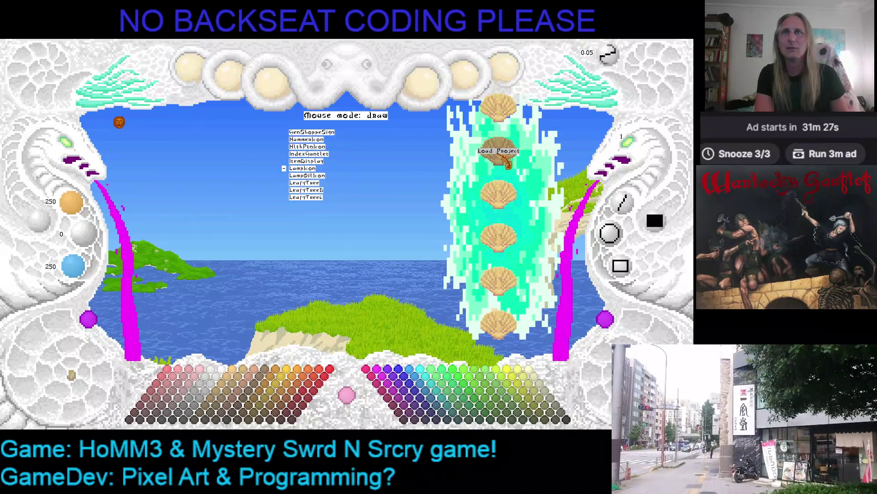
key("Up")
key("Up")
key("Up")
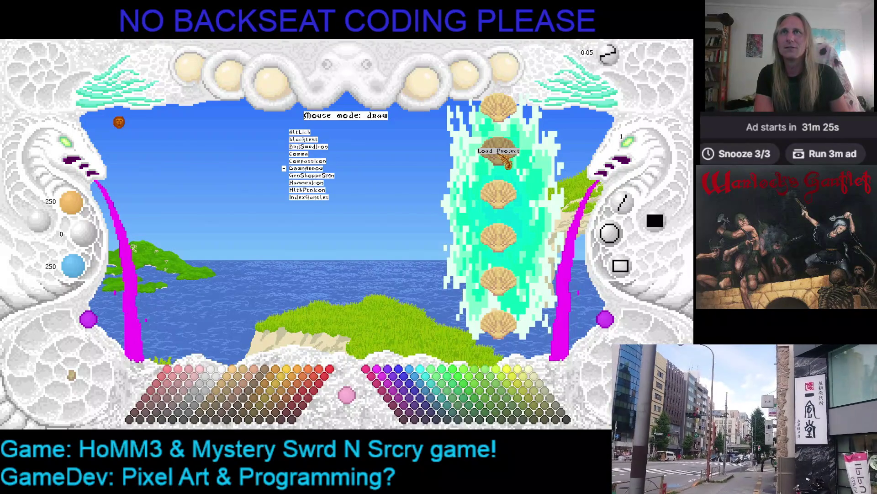
key("Down")
key("Down")
key("Down")
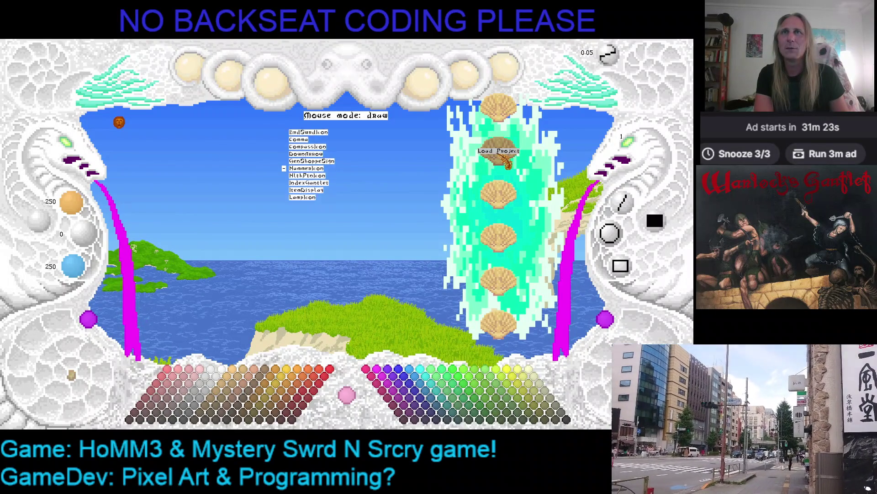
key("Down")
key("Down")
key("Down")
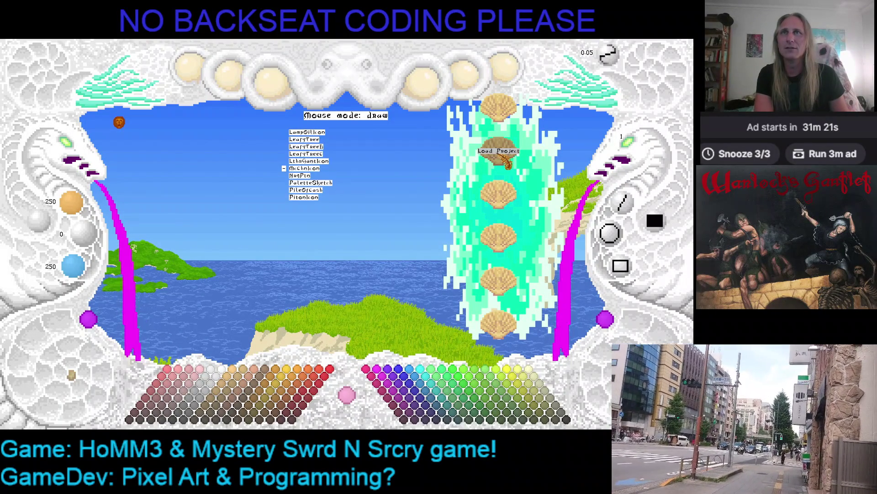
key("Return")
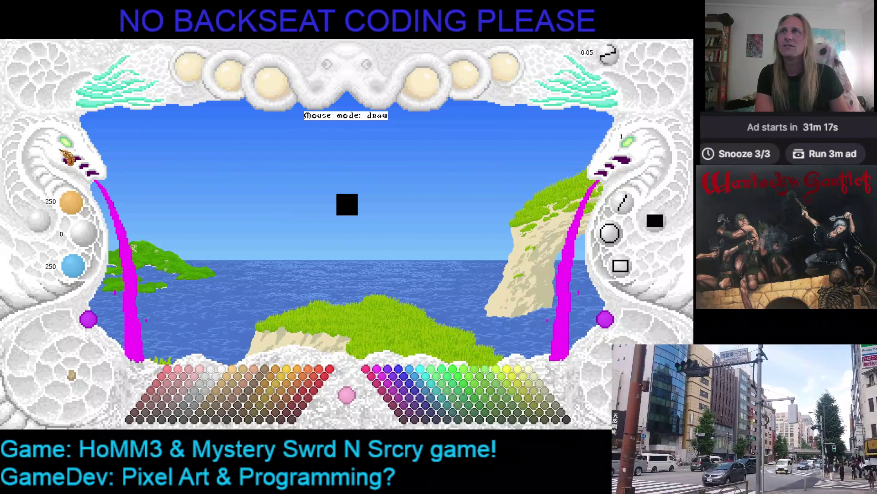
- Zoom into the black McChnIcon image and reopen the saved projects list
left_click(73, 147)
mouse_move(337, 165)
left_mouse_down()
mouse_move(289, 180)
mouse_move(314, 169)
left_mouse_up()
left_click(504, 69)
left_click(498, 151)
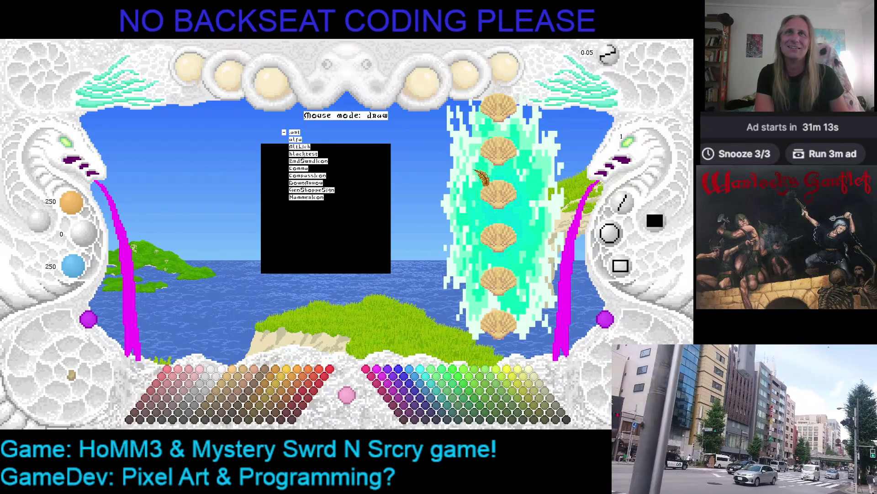
key("Down")
key("Page_Down")
key("Page_Down")
key("Page_Down")
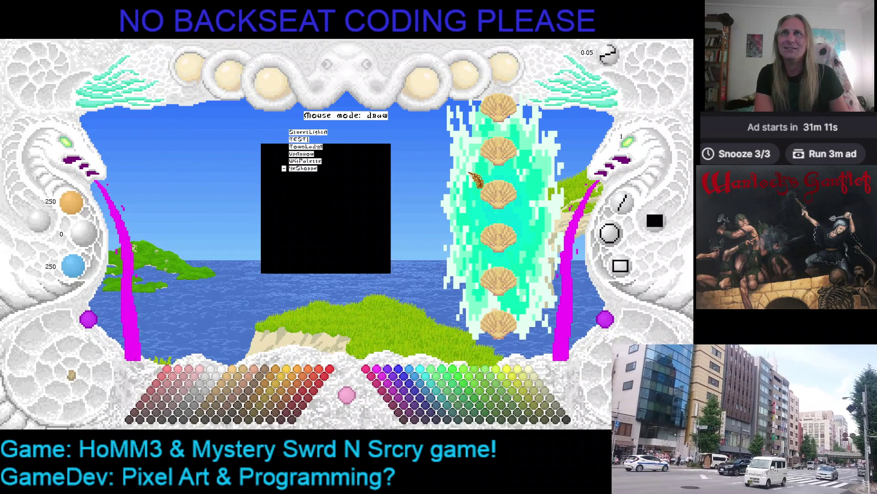
- Browse up past SmallTable, PileOfCash and ItemDisplay and open the old sword picture
key("Up")
key("Up")
key("Up")
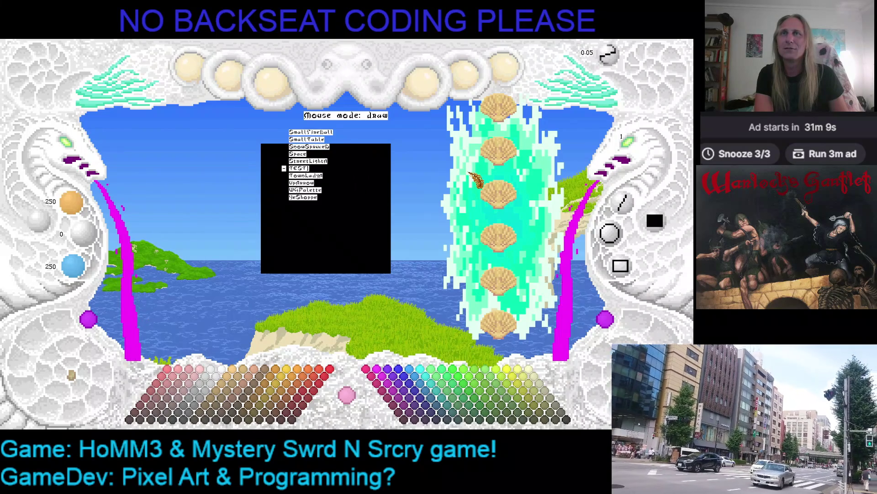
key("Up")
key("Up")
key("Up")
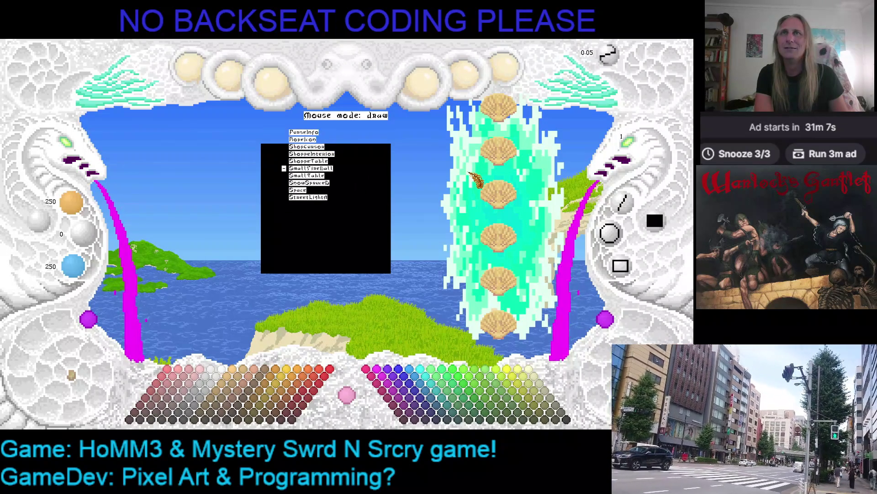
key("Up")
key("Up")
key("Up")
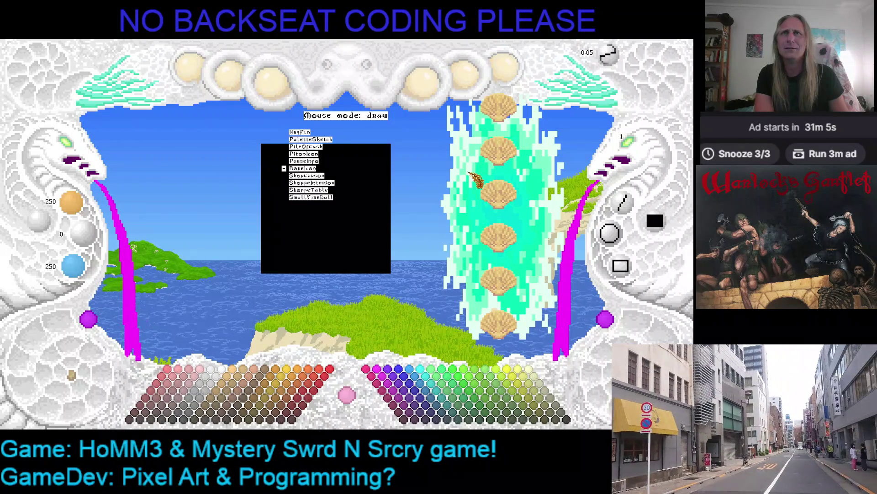
key("Up")
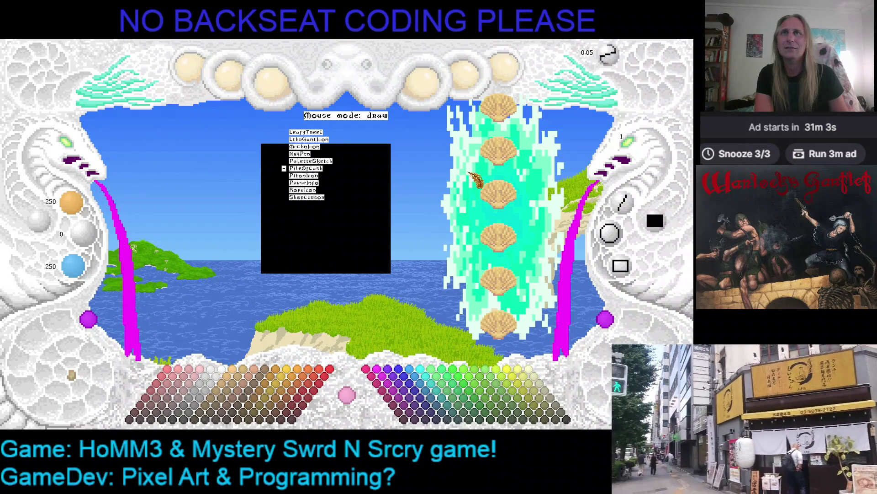
key("Up")
key("Up")
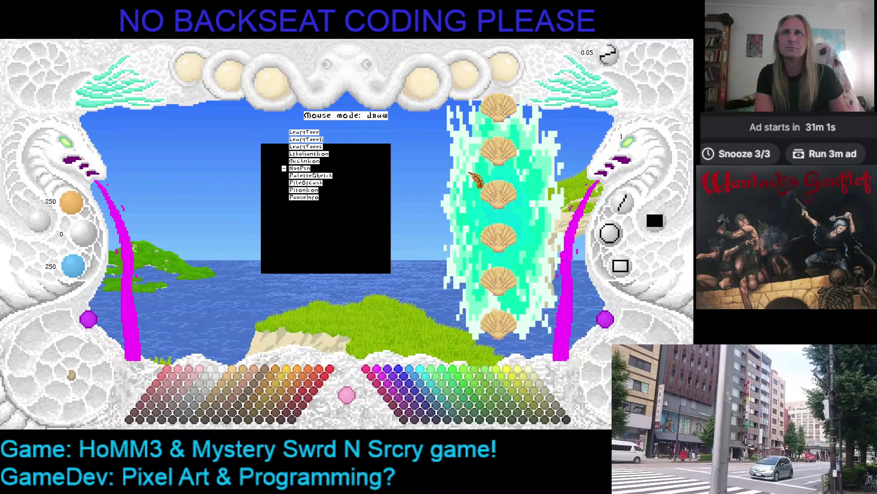
key("Up")
key("Up")
key("Up")
key("Up")
key("Up")
key("Up")
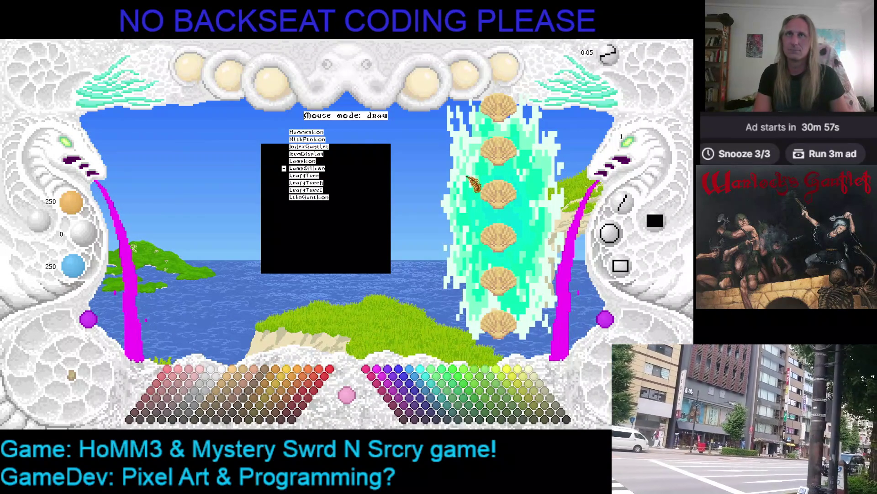
key("Up")
key("Up")
key("Up")
key("Up")
key("Up")
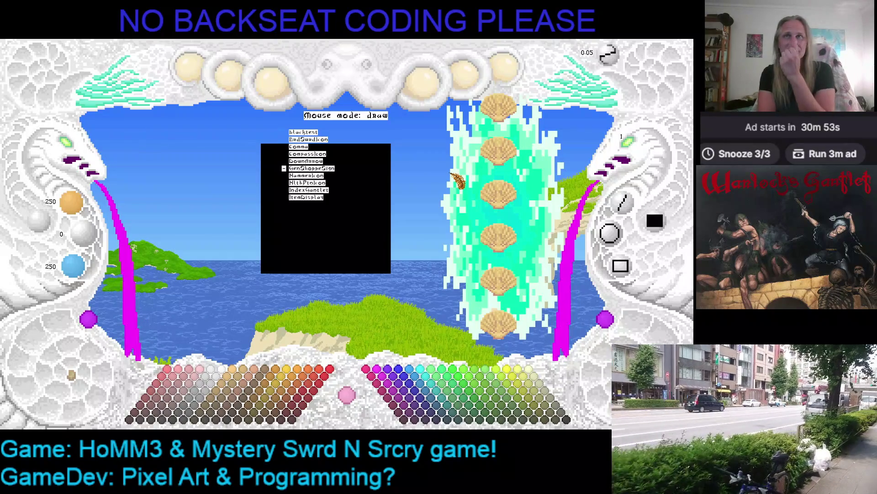
key("Up")
key("Up")
key("Up")
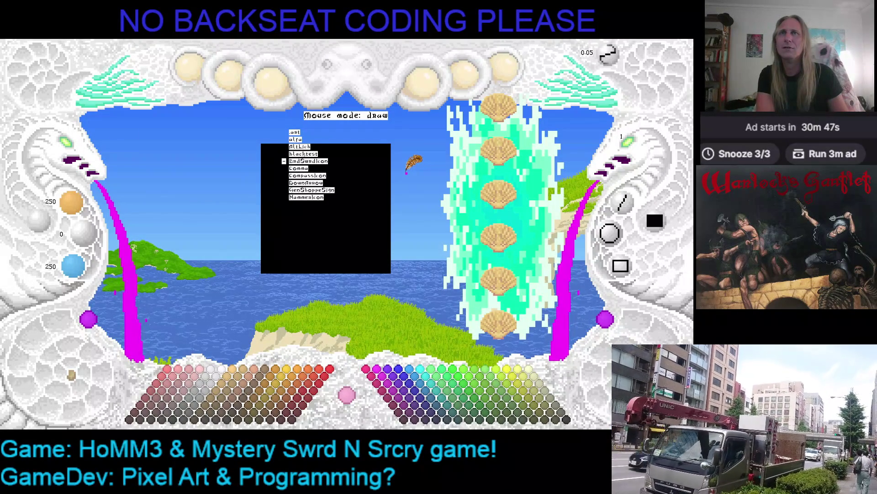
key("Return")
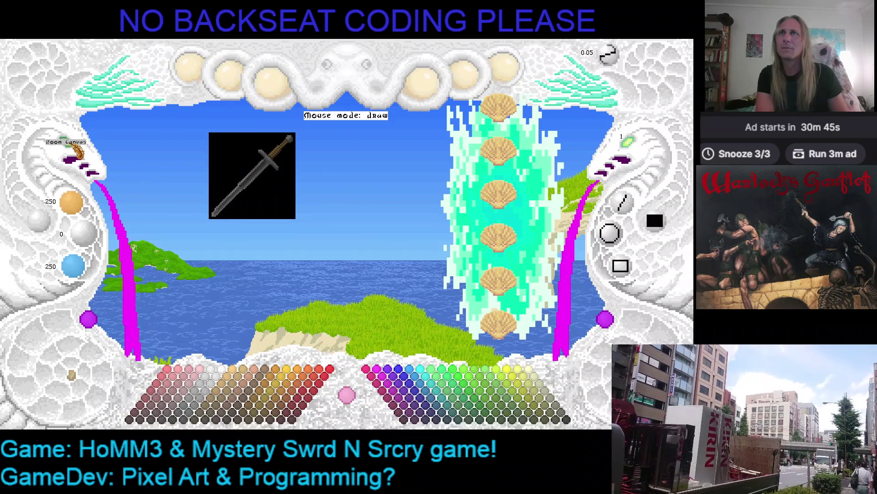
- Reopen the project file list and close it, leaving a blank black canvas
key("ctrl+o")
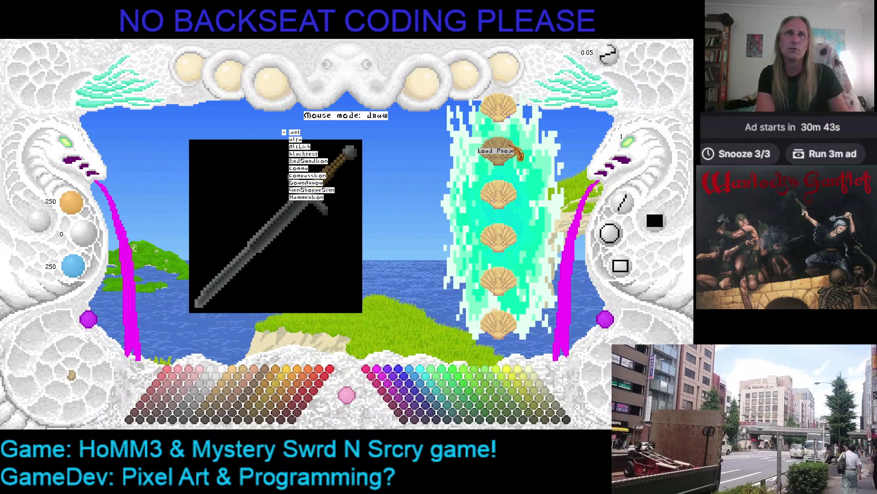
scroll(442, 184, "up", 10)
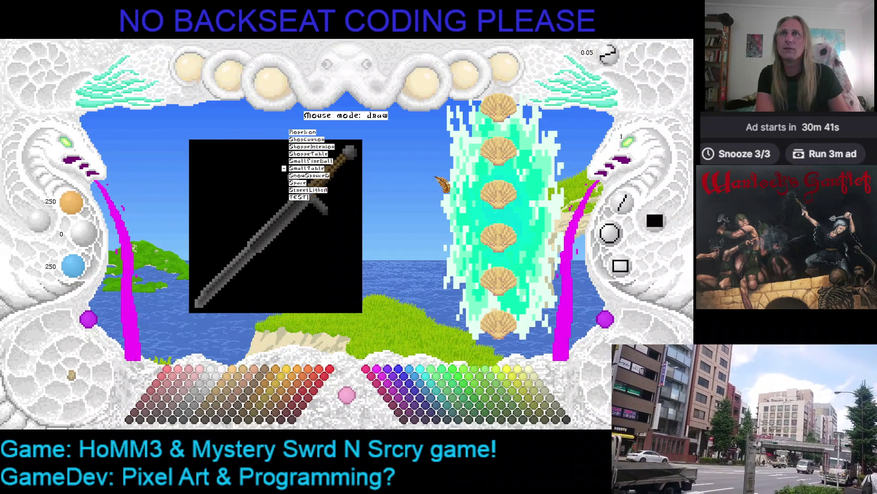
scroll(437, 178, "up", 1)
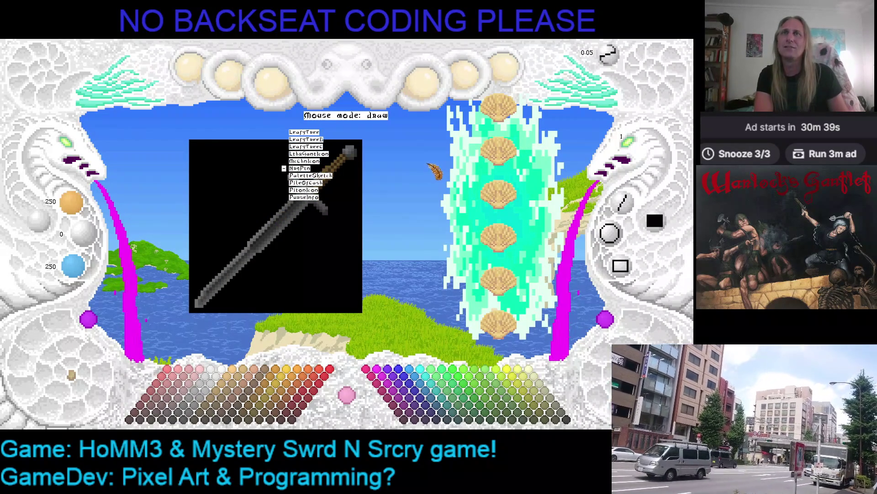
scroll(435, 171, "up", 1)
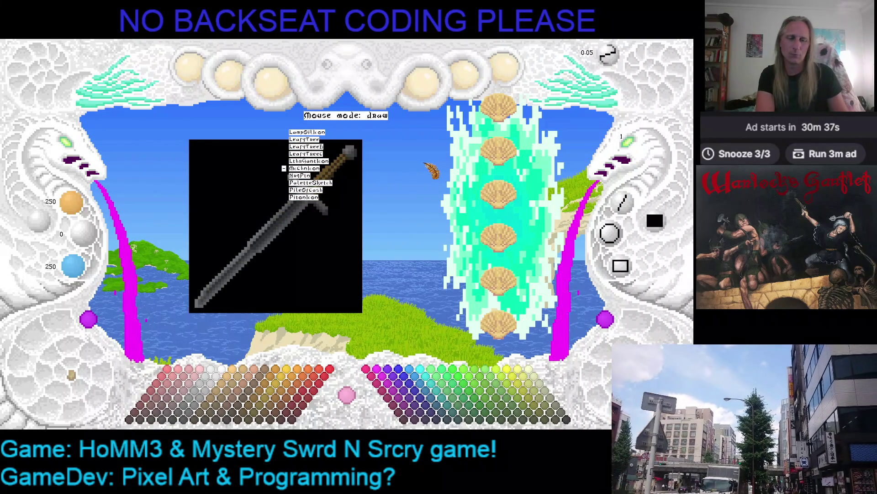
key("Return")
left_click(505, 69)
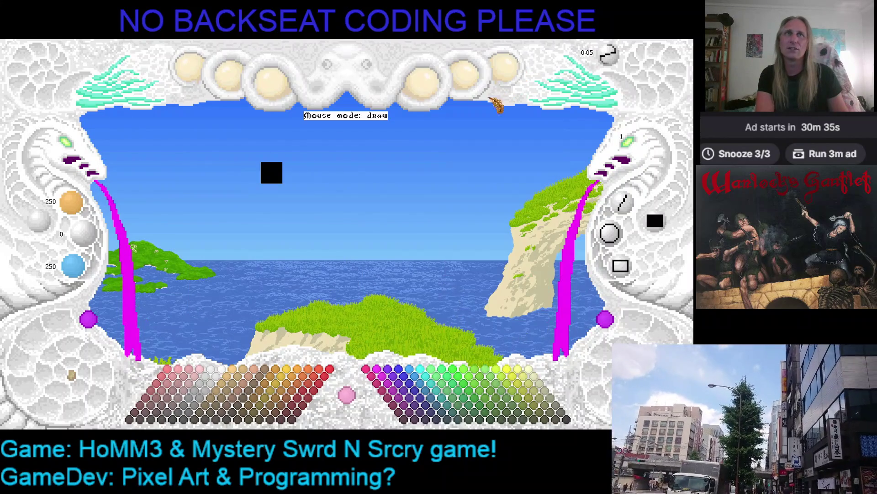
- Choose dark grey 79/79/79 and draw a diagonal line from bottom-right to top-left
scroll(220, 204, "up", 5)
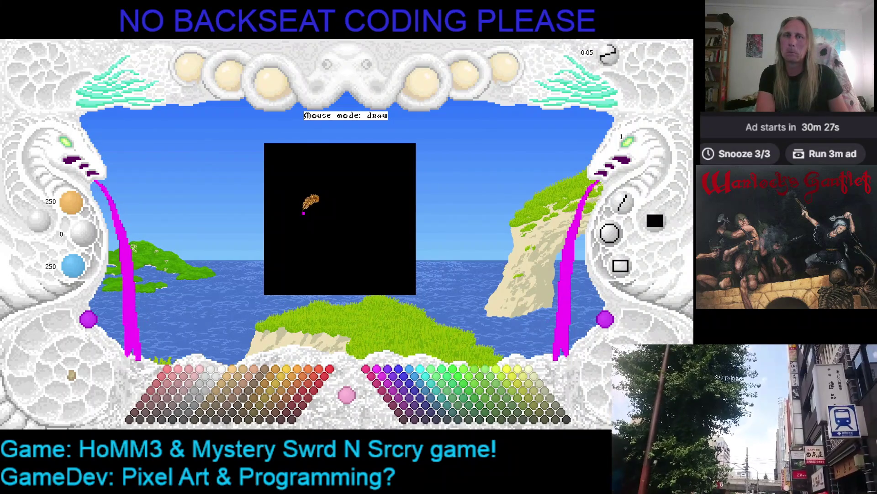
right_click(311, 204)
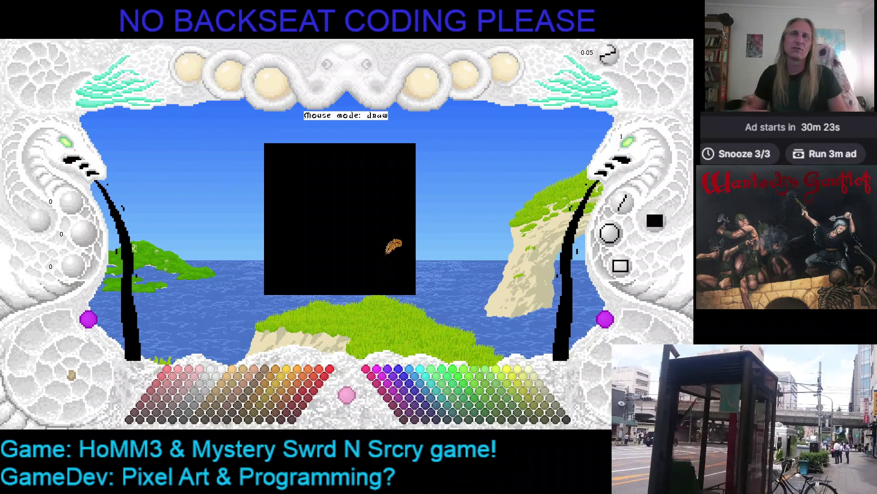
left_click(196, 411)
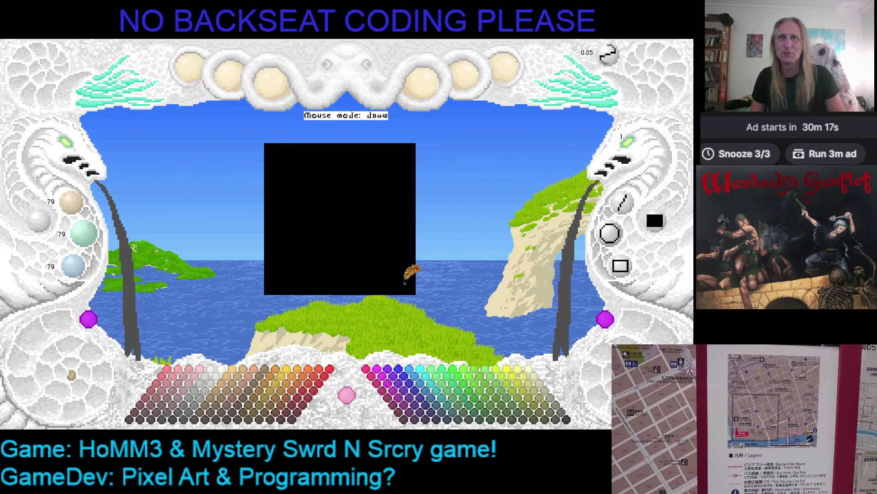
key("d")
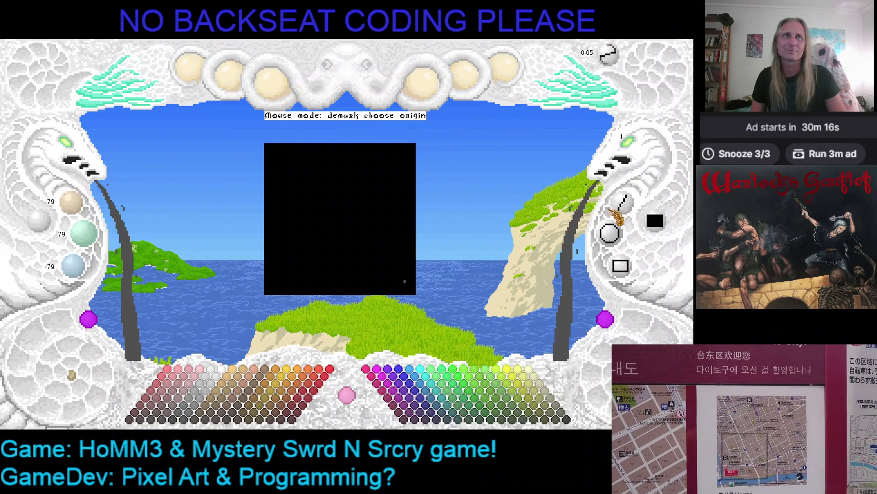
left_click(405, 282)
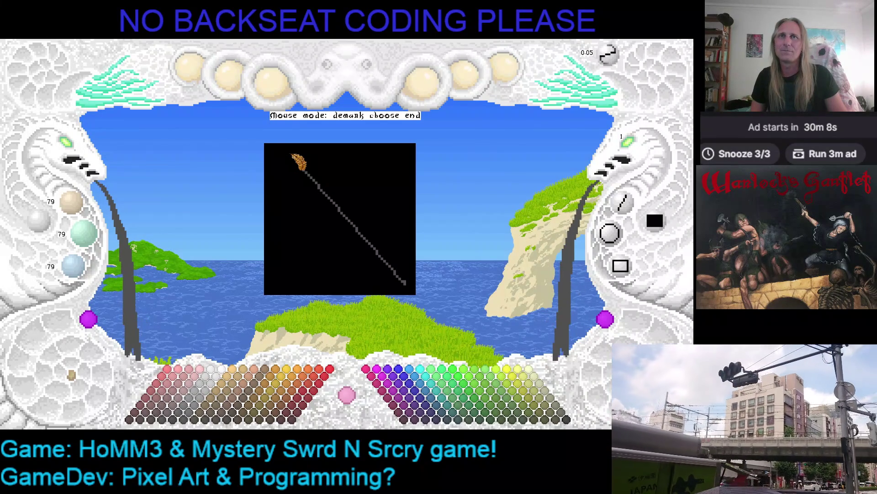
left_click(293, 156)
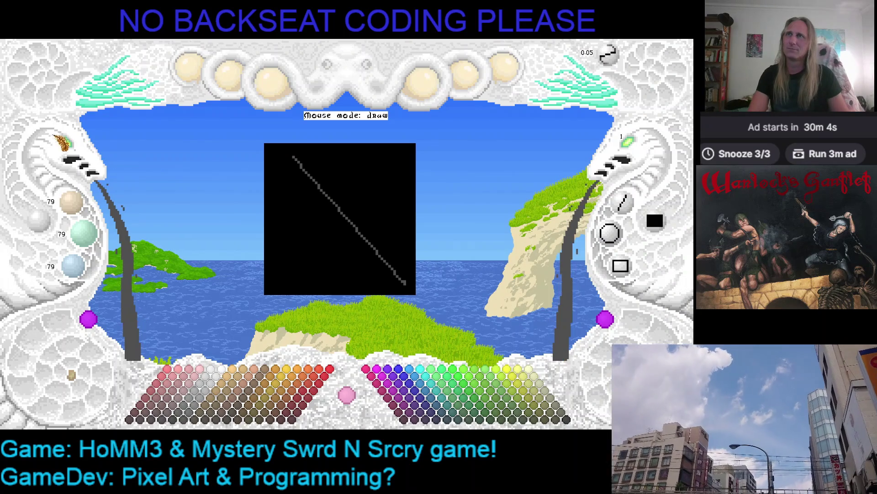
- Draw two more corner-to-corner diagonal lines to thicken the grey blade
scroll(208, 233, "up", 3)
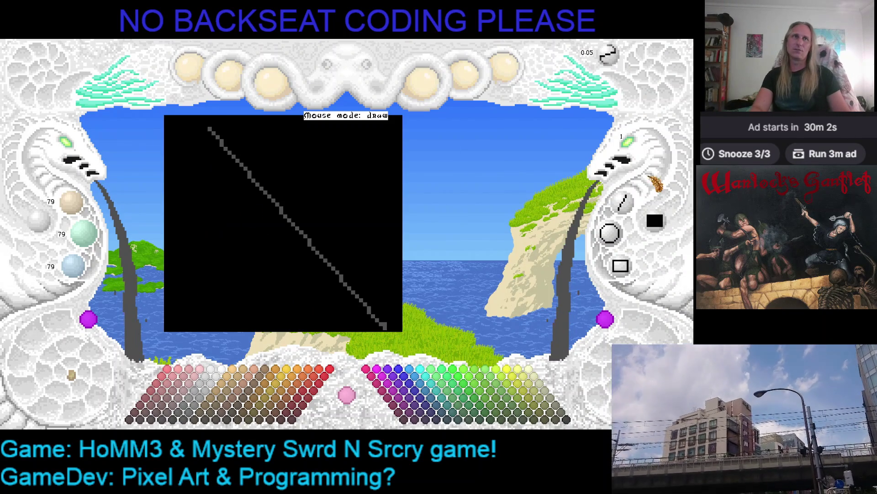
left_click(644, 208)
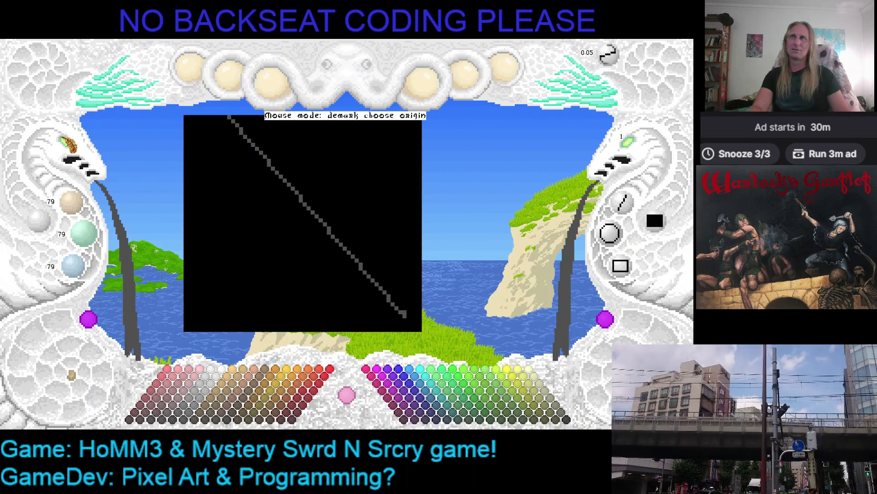
scroll(68, 144, "down", 1)
scroll(69, 144, "down", 1)
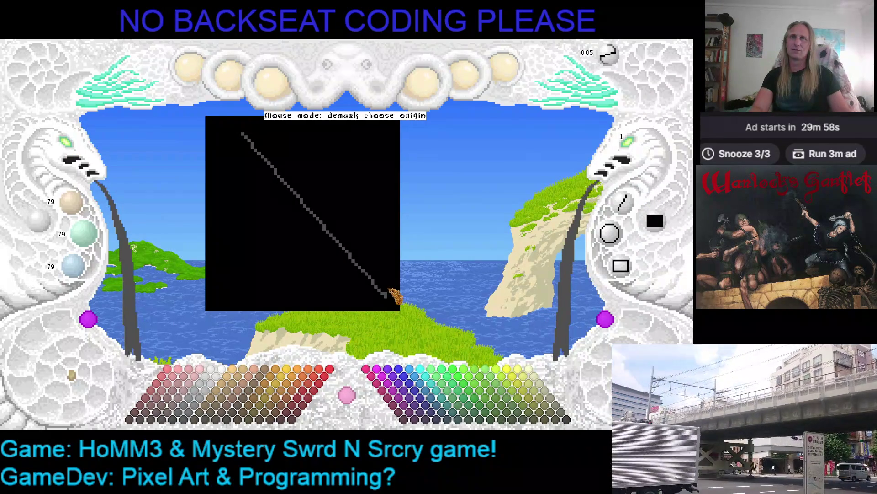
left_click(391, 294)
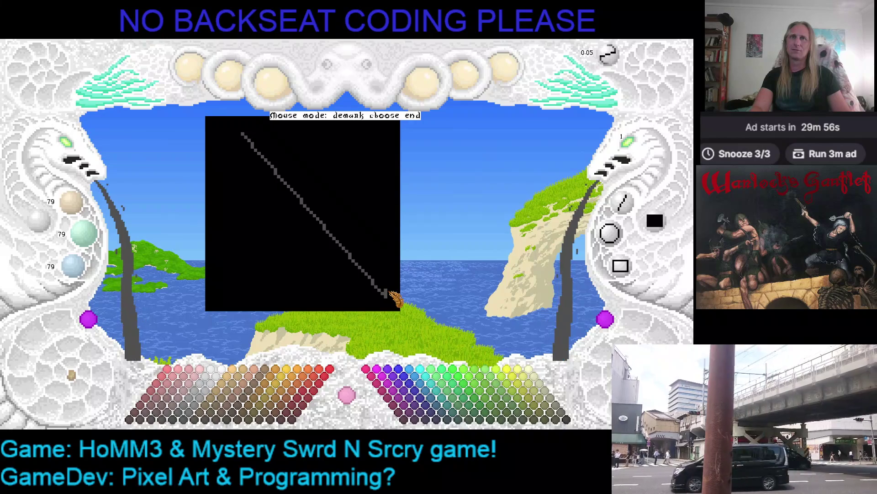
left_click(244, 135)
left_click(243, 135)
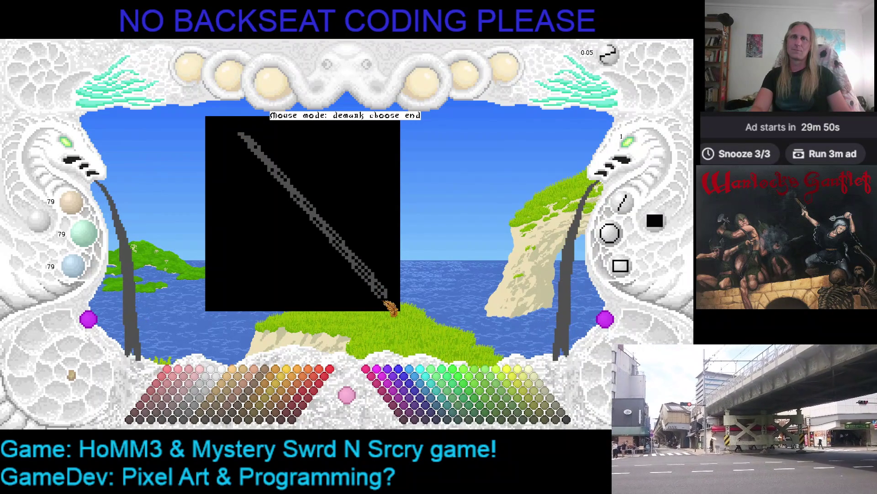
left_click(387, 302)
left_click(640, 201)
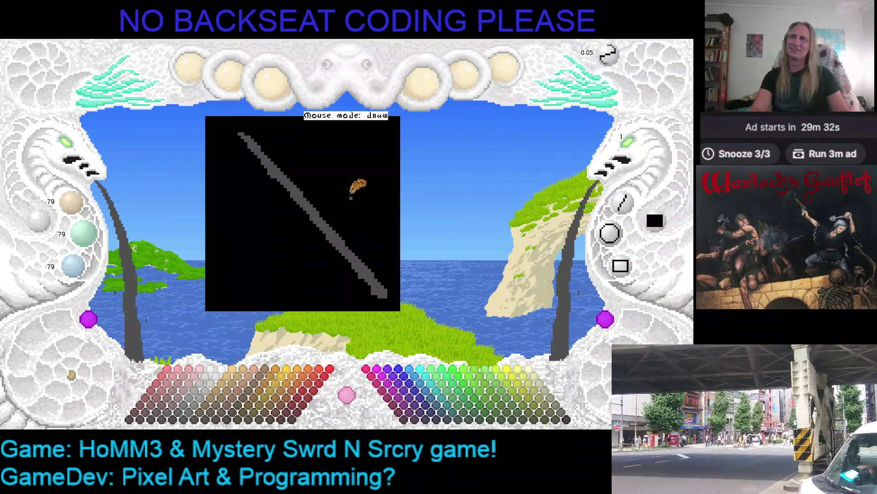
- Save the sword drawing and sample the blade's grey as the drawing colour
key("ctrl+s")
right_click(269, 161)
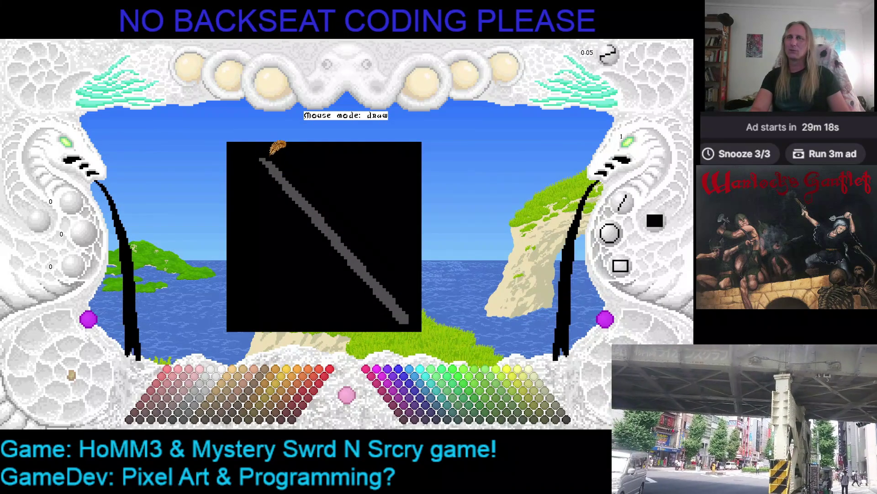
right_click(272, 155)
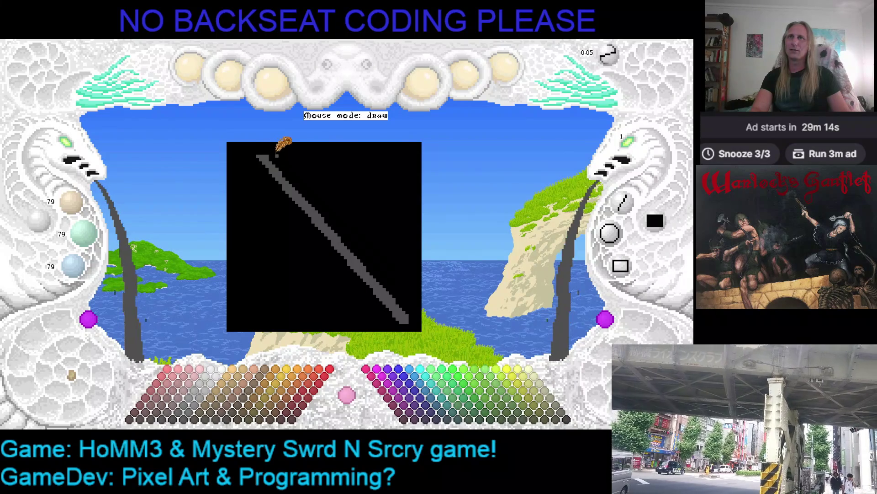
right_click(272, 149)
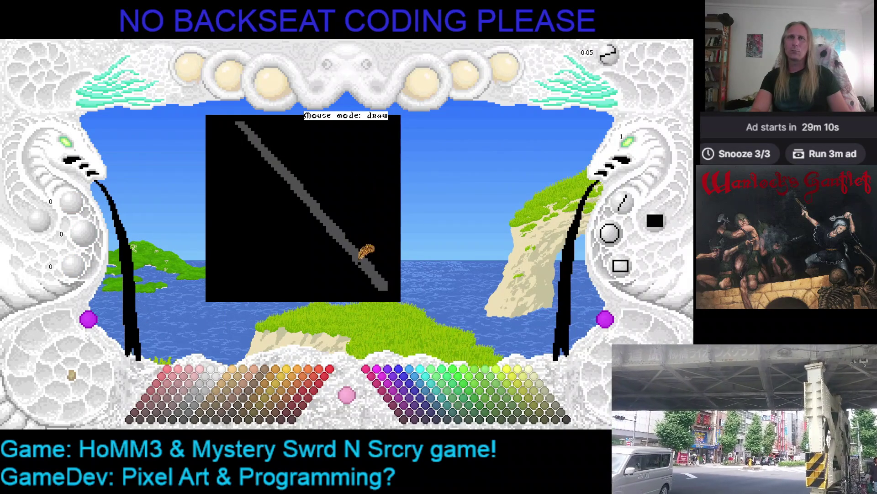
right_click(379, 278)
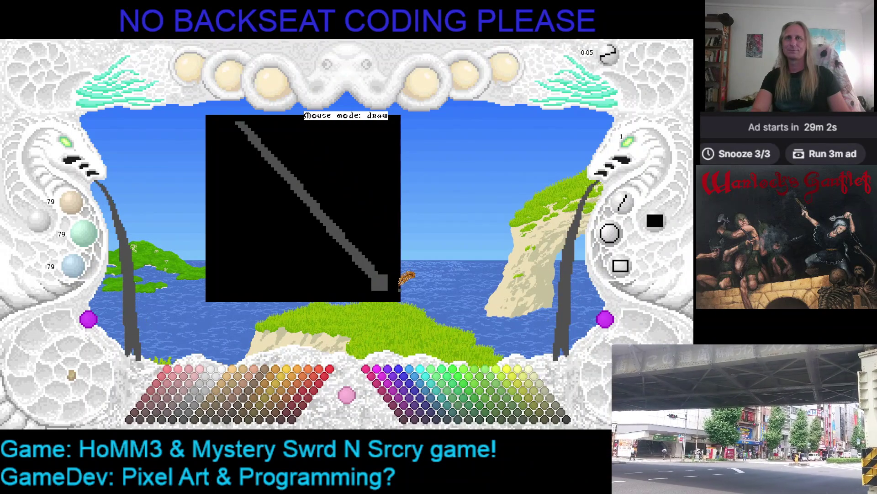
- Paint a brown 78/60/30 grip over the lower end of the blade
left_click(186, 418)
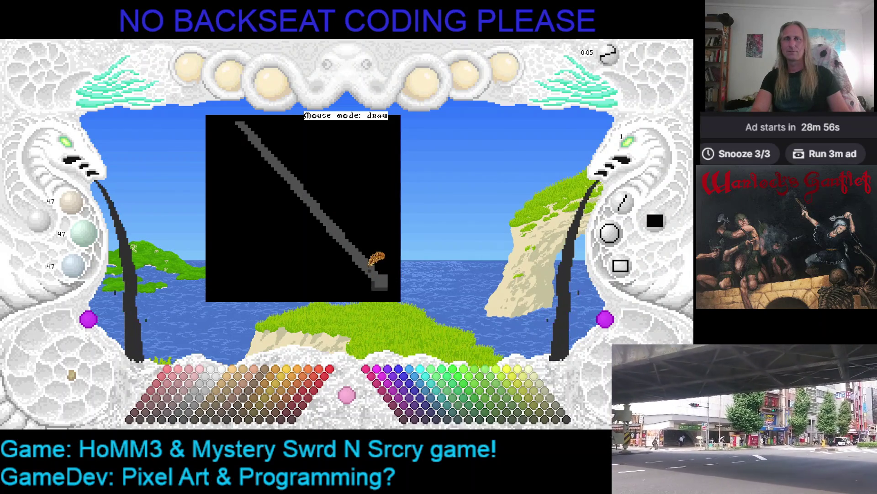
left_click(236, 404)
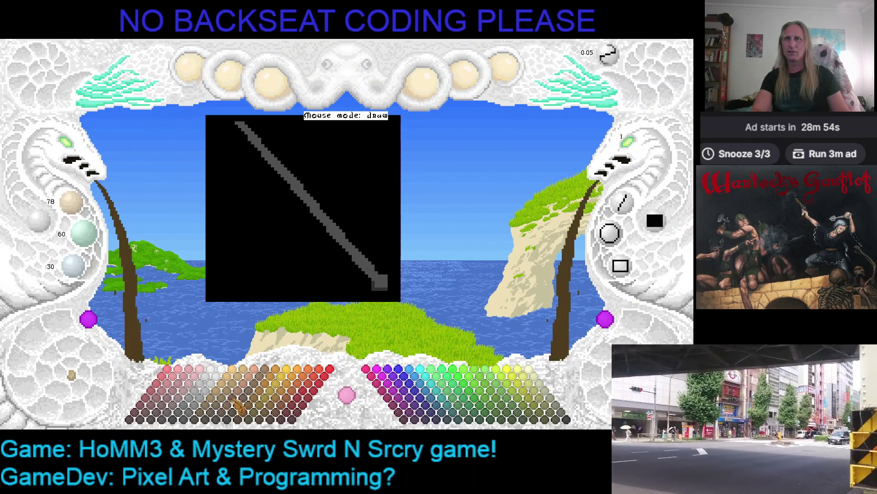
mouse_move(372, 259)
left_mouse_down()
mouse_move(344, 232)
mouse_move(377, 265)
mouse_move(339, 221)
mouse_move(384, 265)
left_mouse_up()
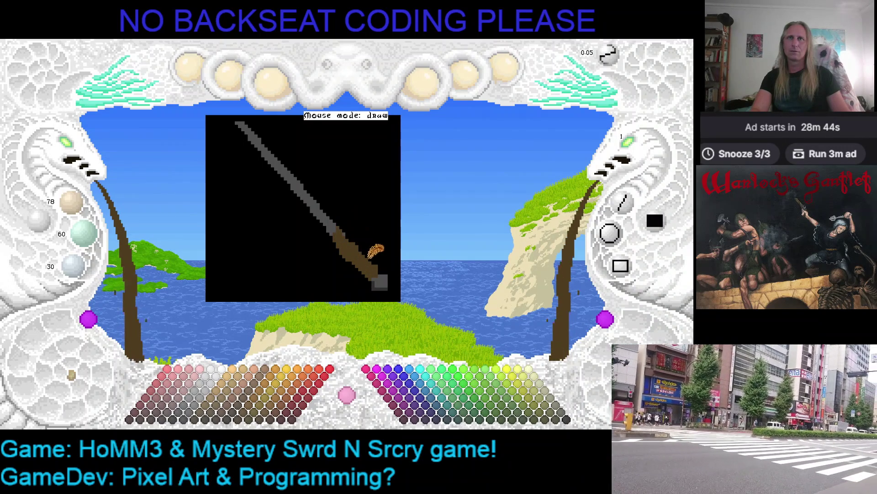
right_click(353, 214)
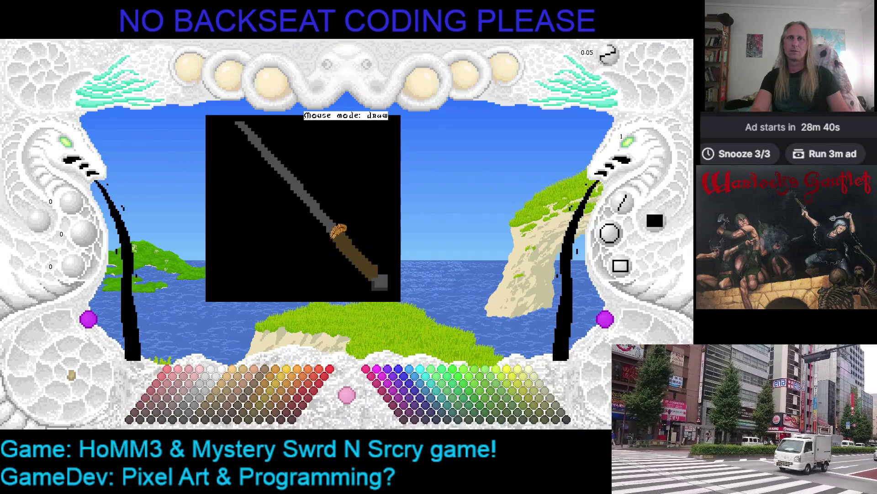
right_click(359, 225)
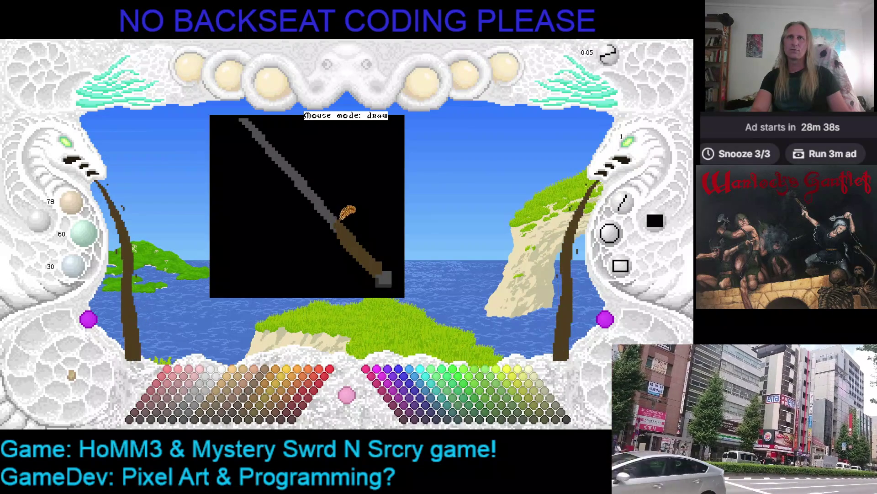
- Shade the handle with darker brown 63/48/24, then resample the handle's brown
mouse_move(343, 215)
left_mouse_down()
mouse_move(384, 211)
mouse_move(375, 243)
left_mouse_up()
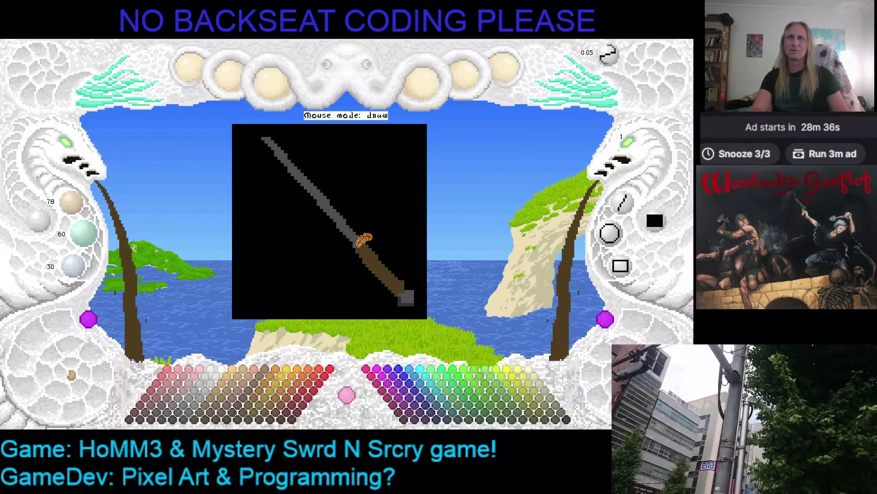
left_click(206, 416)
left_click_drag(367, 245, 399, 277)
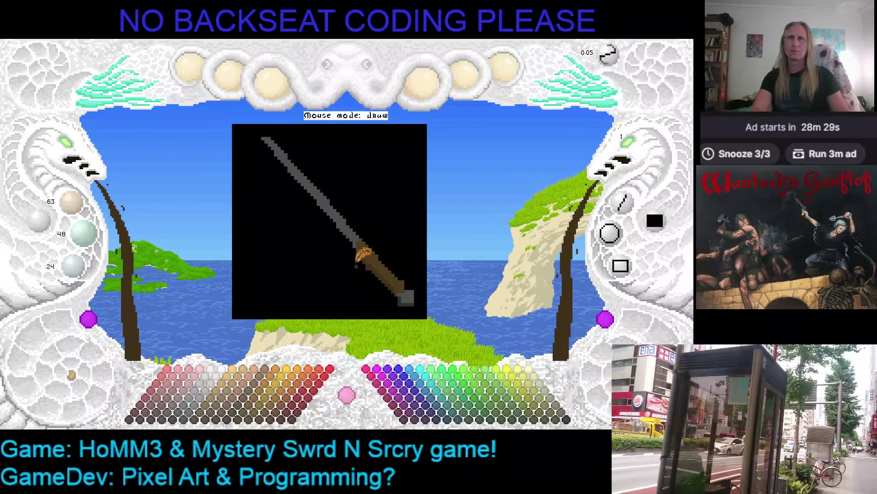
right_click(366, 248)
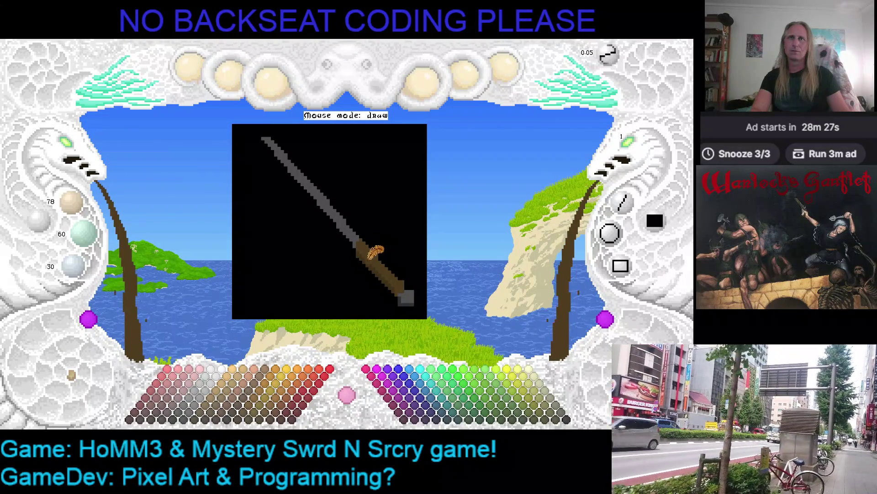
scroll(367, 249, "down", 2)
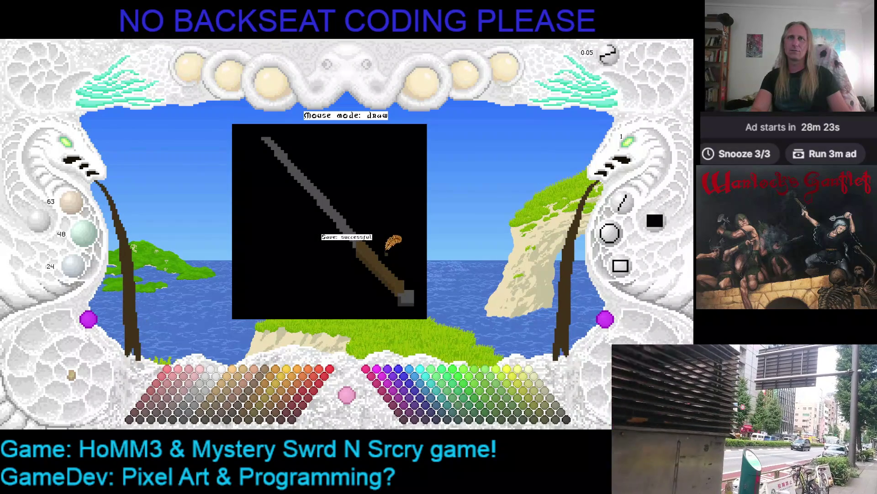
scroll(76, 146, "up", 1)
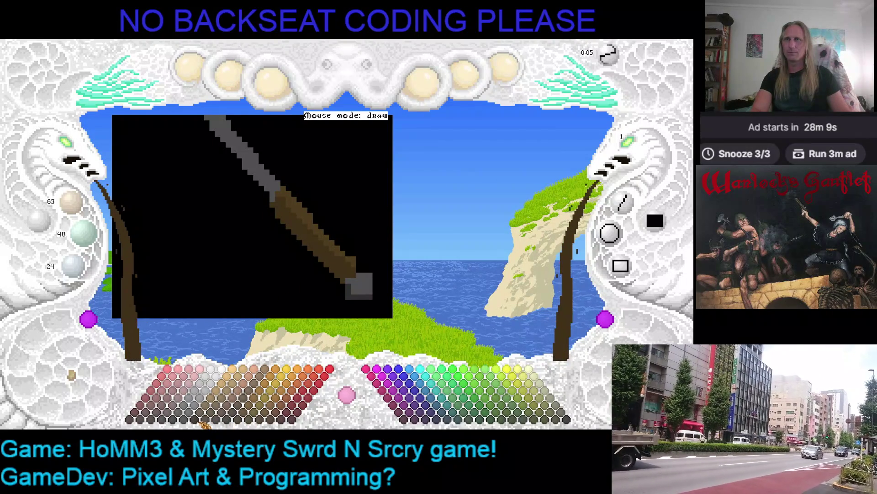
- Zoom the canvas and sample the handle's brown as the drawing colour
scroll(204, 425, "down", 1)
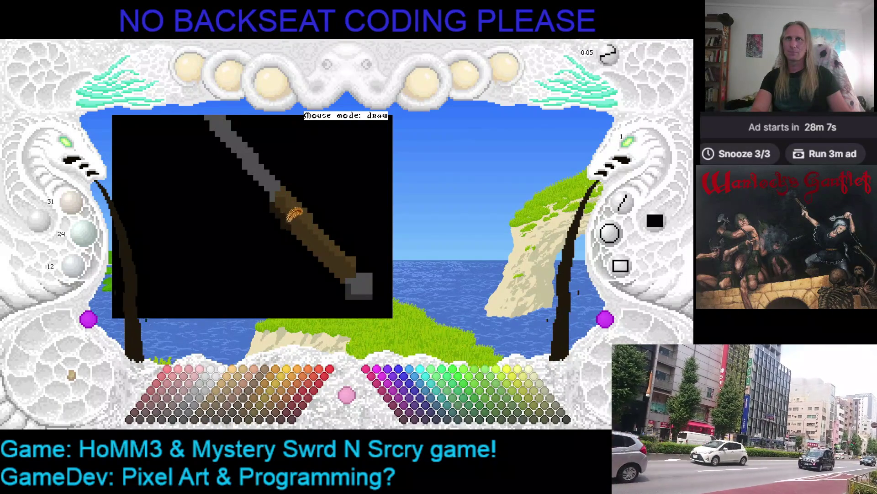
scroll(327, 247, "down", 5)
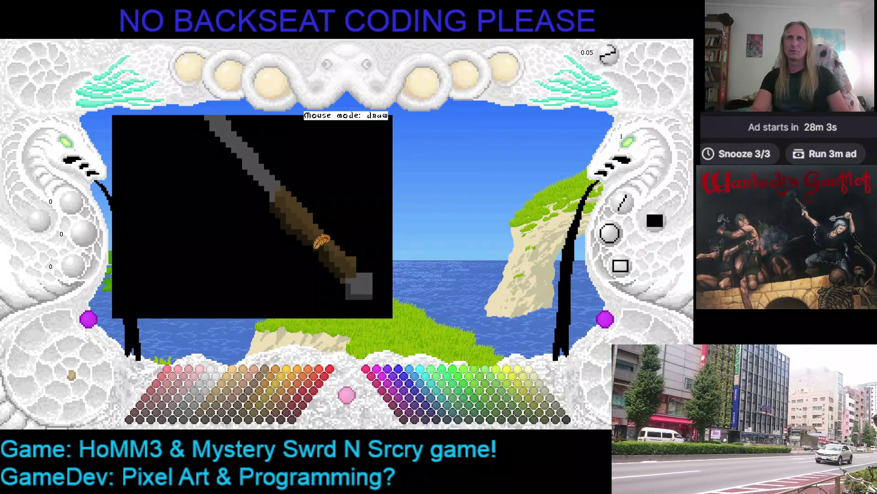
scroll(316, 233, "up", 5)
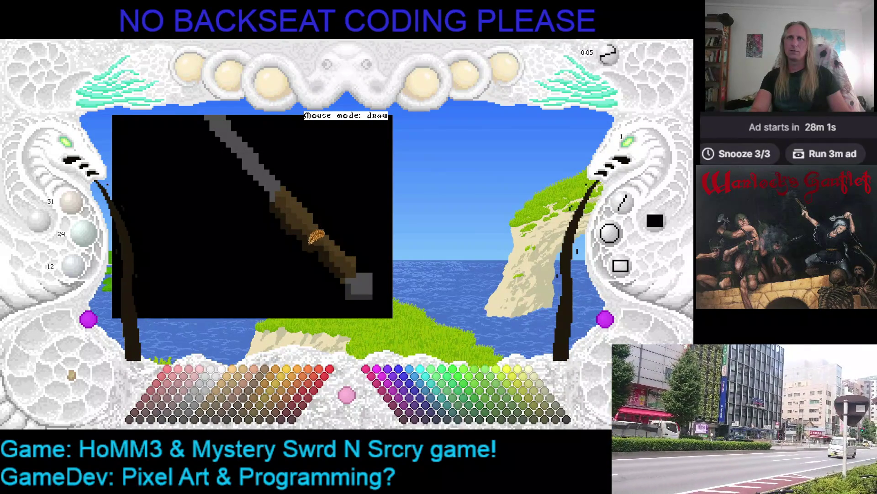
scroll(304, 235, "down", 5)
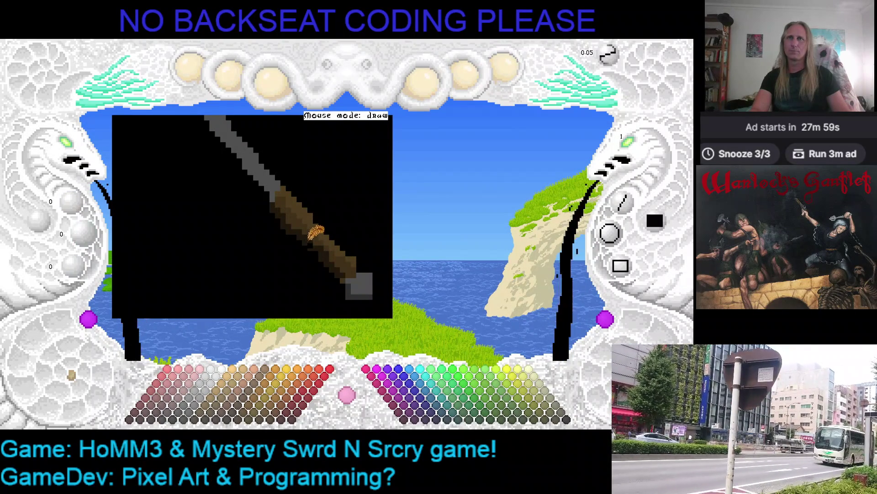
scroll(315, 233, "up", 10)
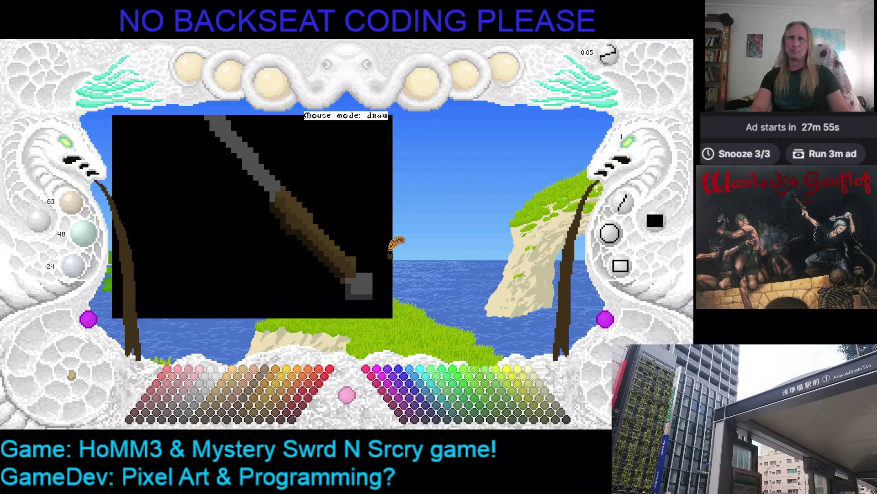
scroll(288, 205, "down", 3)
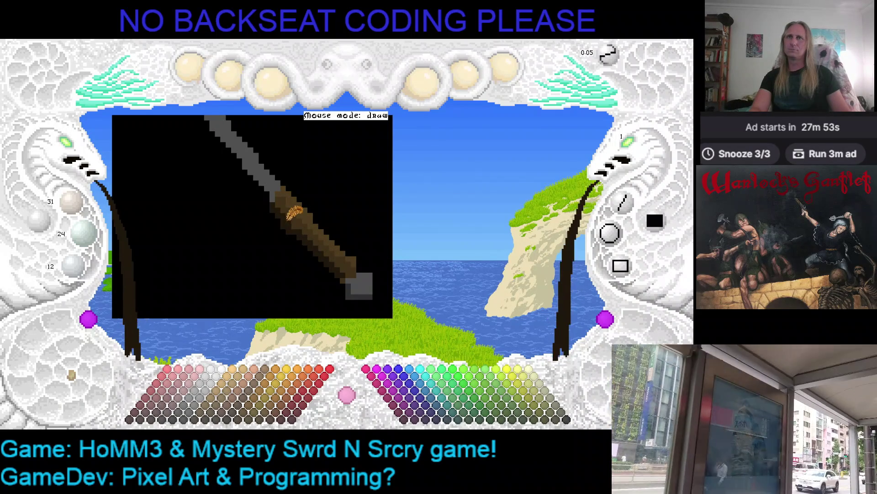
scroll(292, 215, "down", 3)
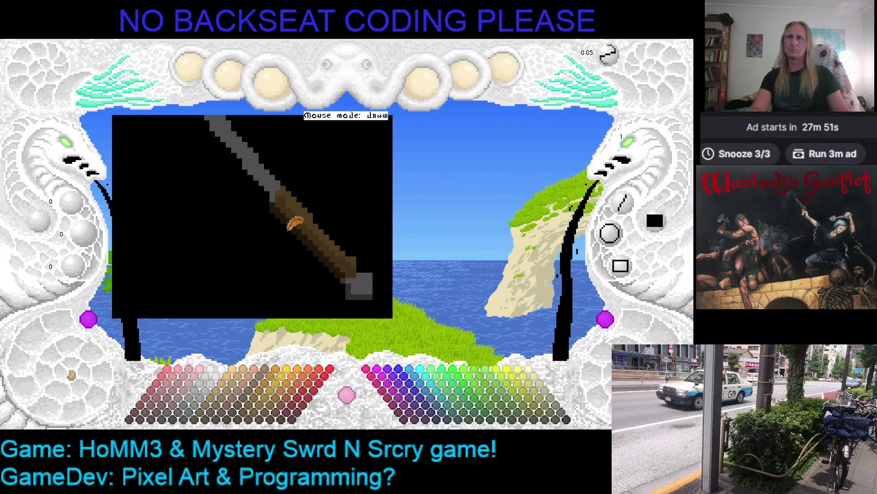
scroll(354, 215, "down", 1)
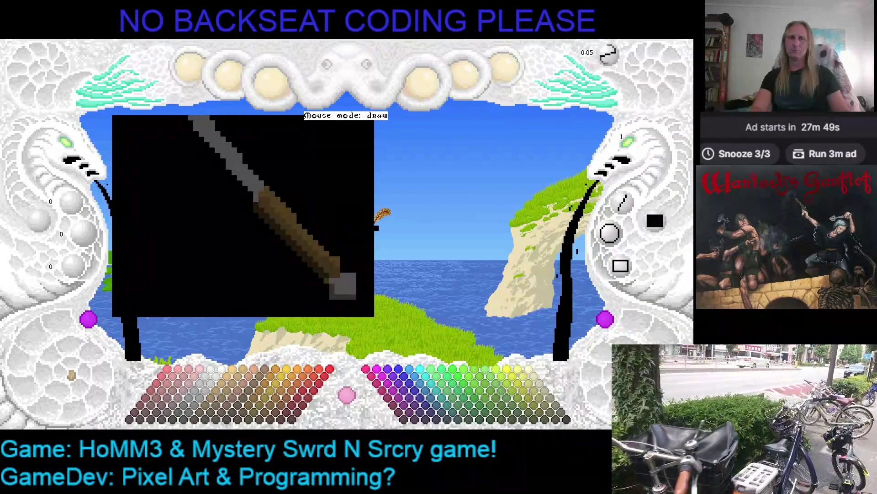
right_click(292, 205)
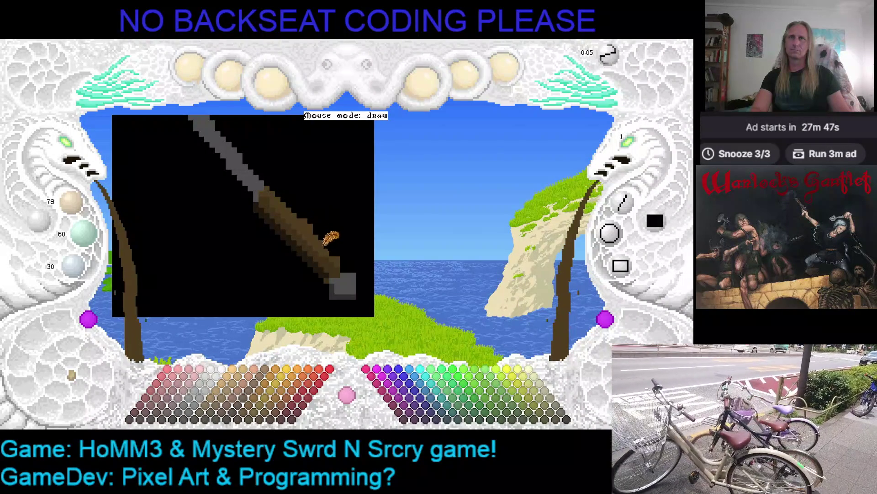
right_click(354, 242)
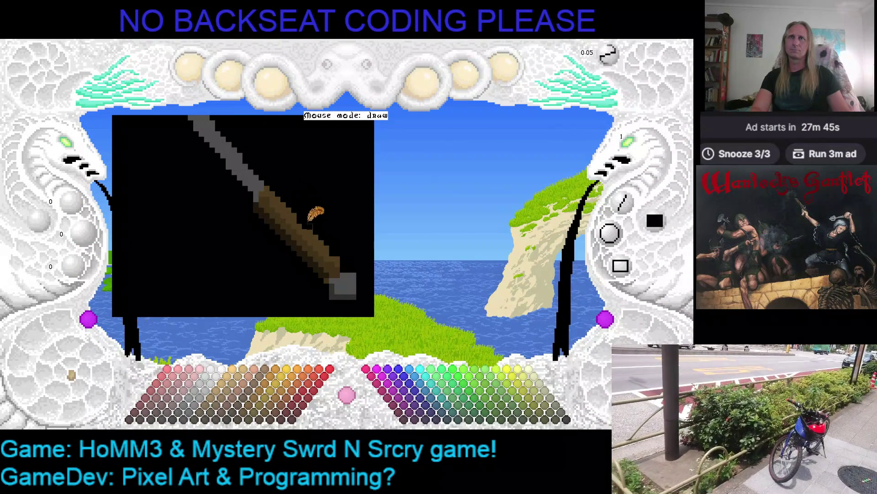
right_click(305, 222)
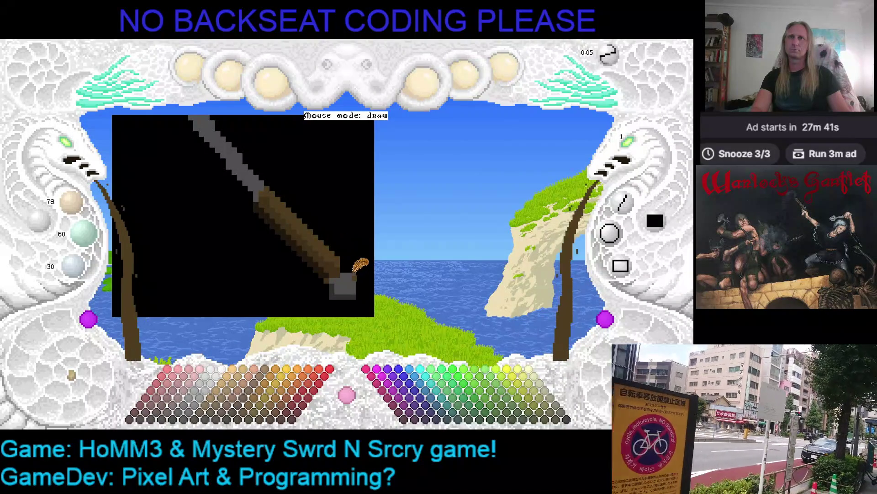
- Sample the pommel's lighter grey as the drawing colour
right_click(347, 272)
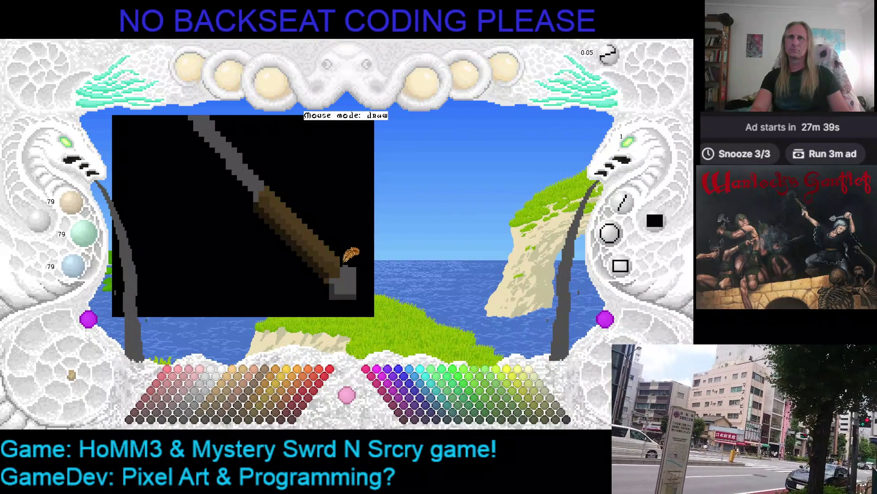
right_click(357, 293)
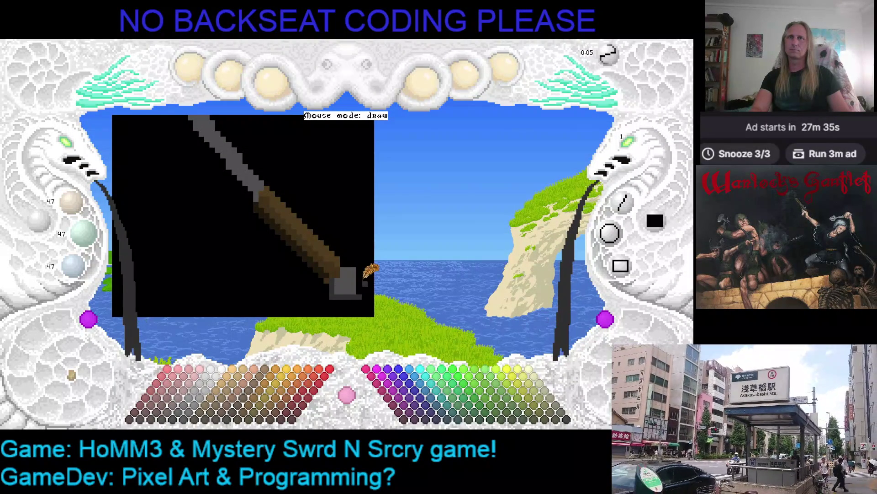
right_click(354, 275)
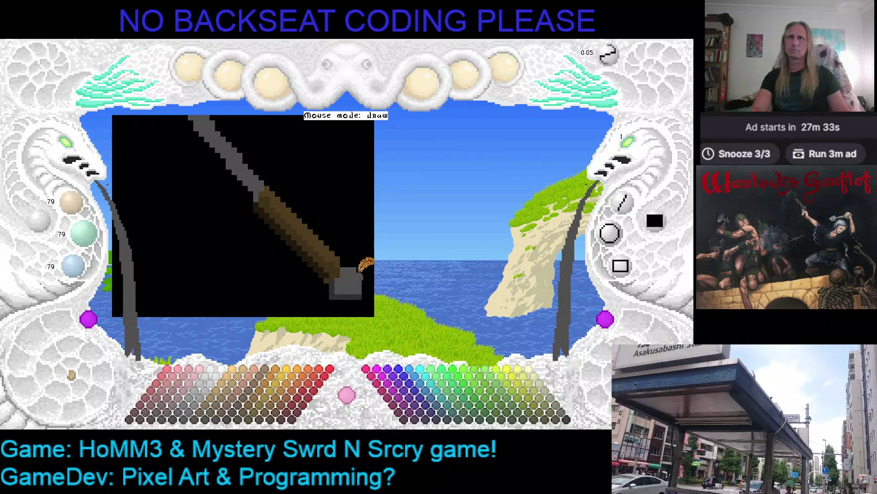
key("Up")
key("Right")
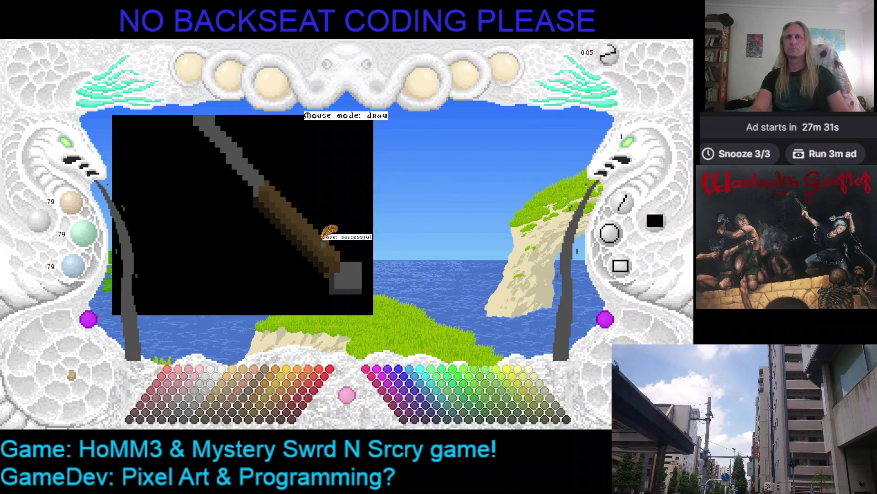
- Choose darker grey 47/47/47 and resize the canvas panel to show the whole sword
left_click(185, 420)
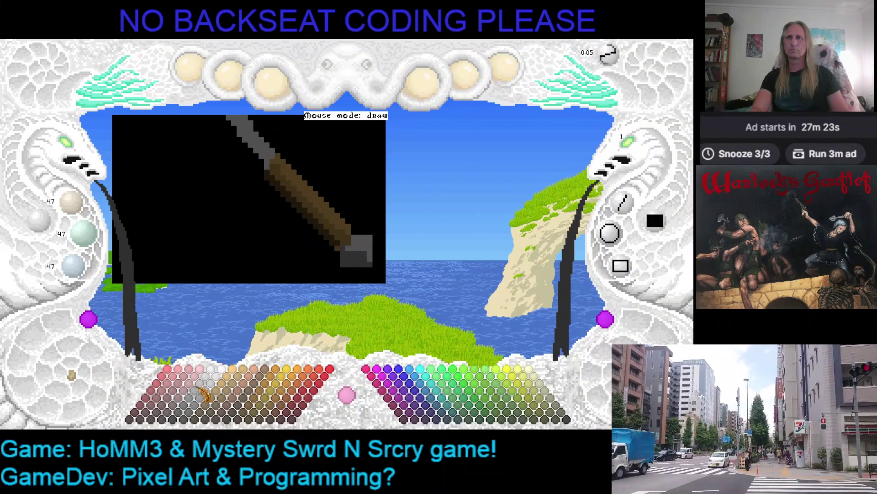
left_click(188, 425)
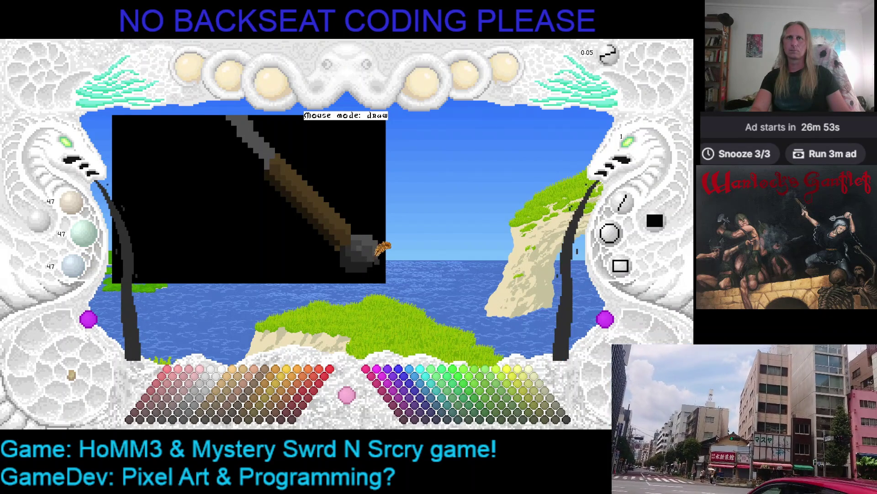
mouse_move(389, 241)
left_mouse_down()
mouse_move(361, 227)
mouse_move(438, 252)
mouse_move(389, 245)
left_mouse_up()
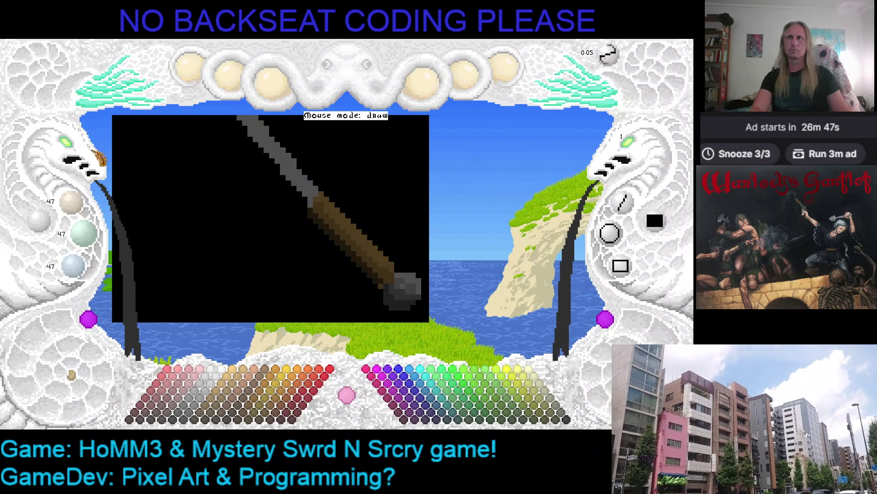
scroll(297, 205, "down", 5)
mouse_move(232, 196)
left_mouse_down()
mouse_move(290, 216)
mouse_move(275, 215)
left_mouse_up()
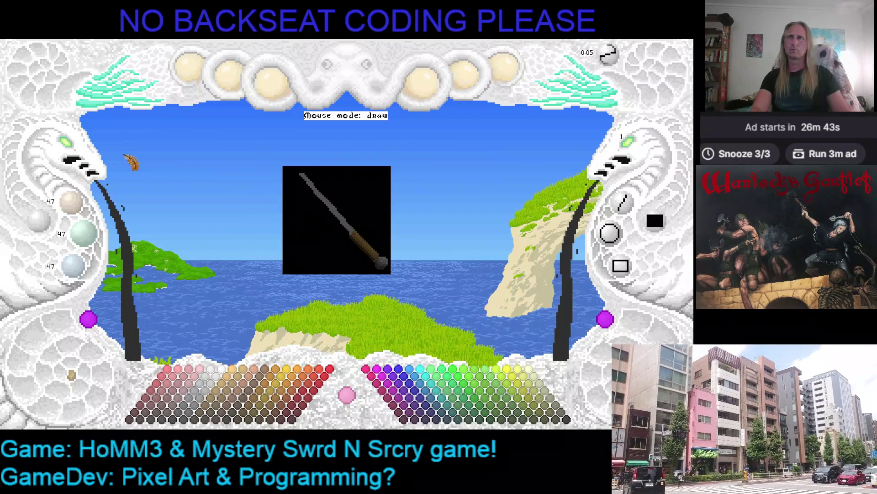
- Zoom in and draw black pixels along the blade from hilt to tip
left_click(76, 153)
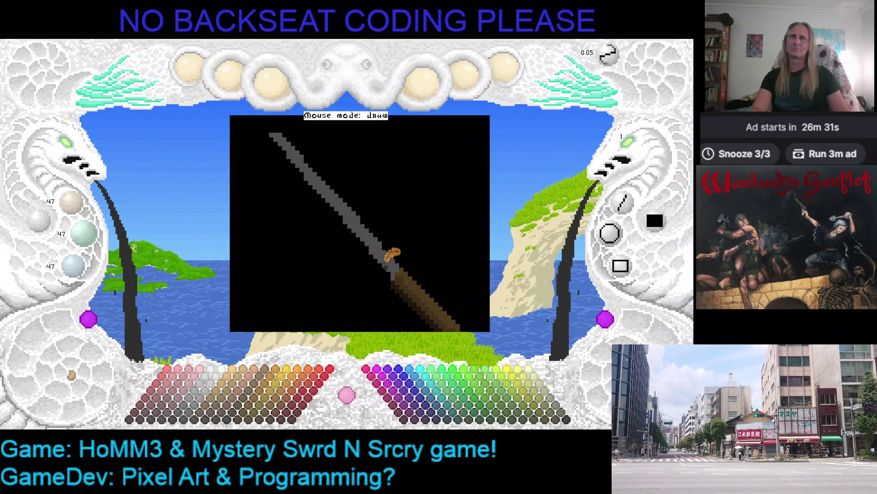
left_click_drag(390, 268, 263, 137)
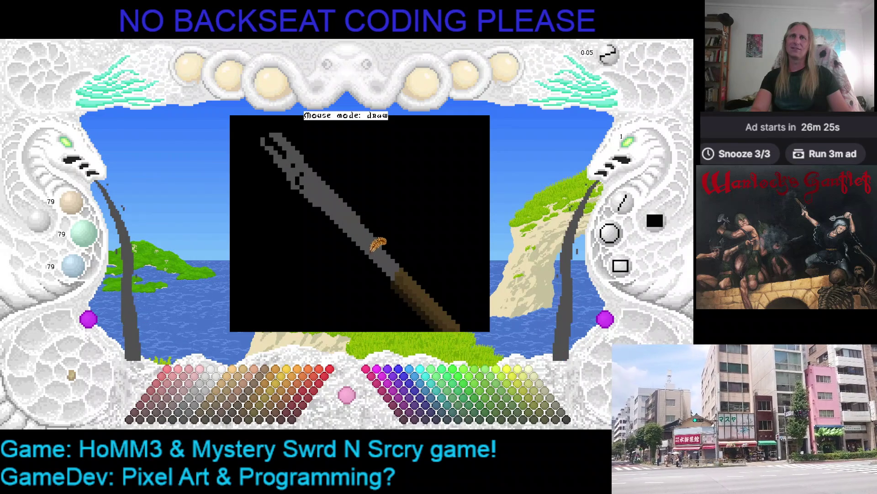
right_click(267, 130)
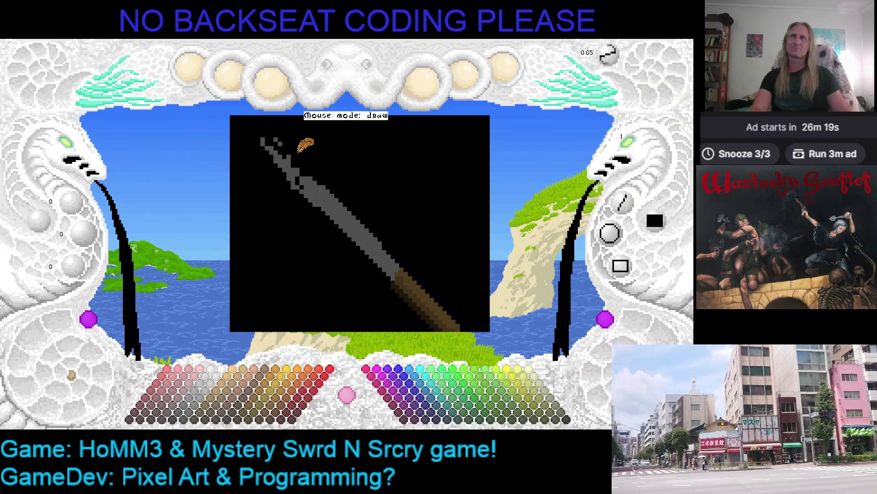
right_click(276, 148)
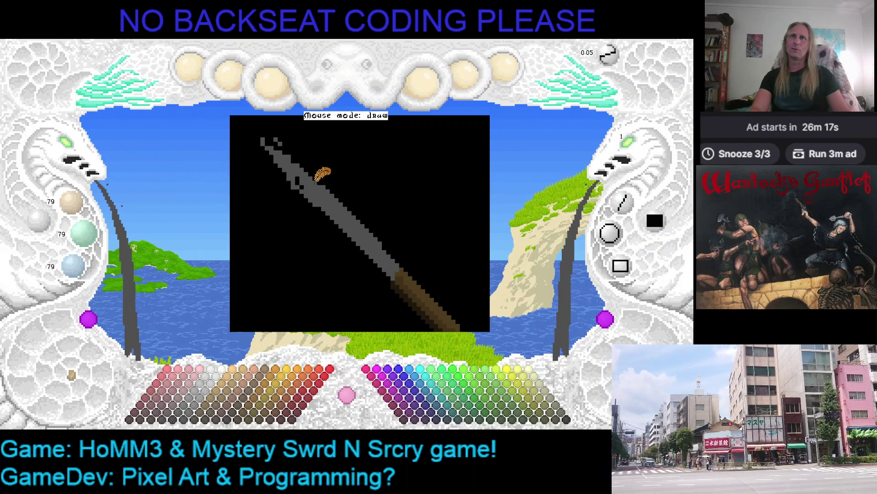
right_click(256, 161)
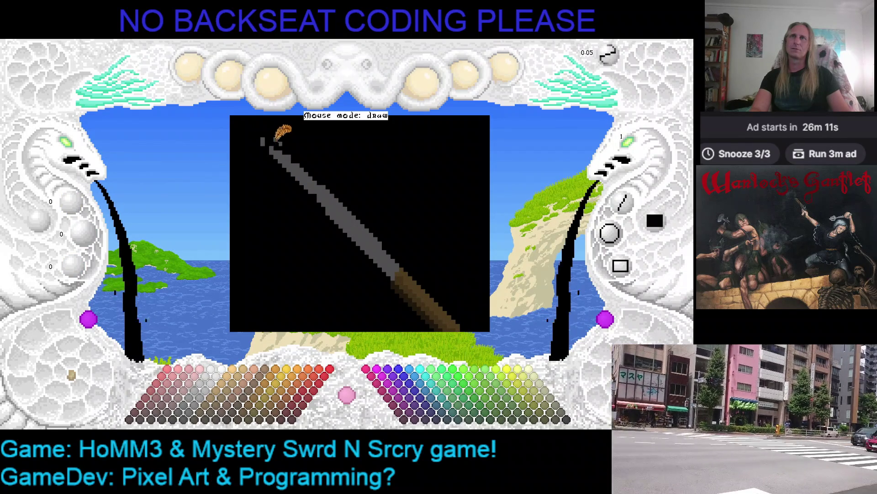
right_click(263, 140)
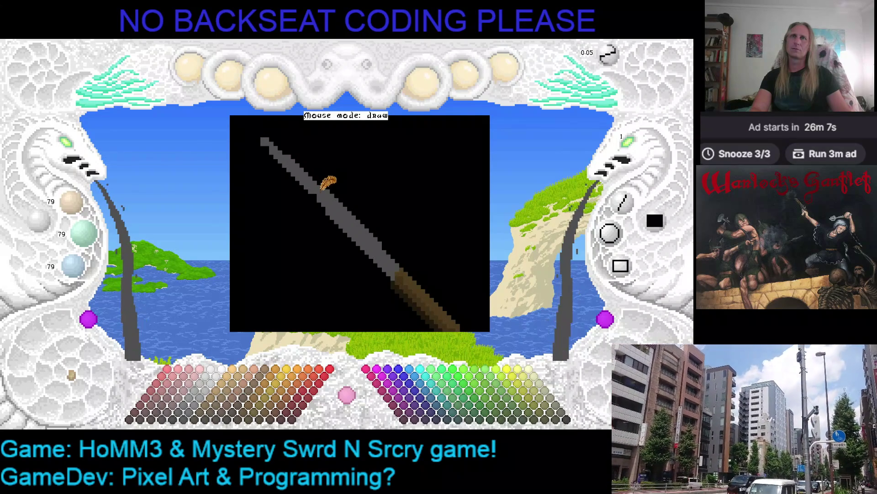
right_click(329, 170)
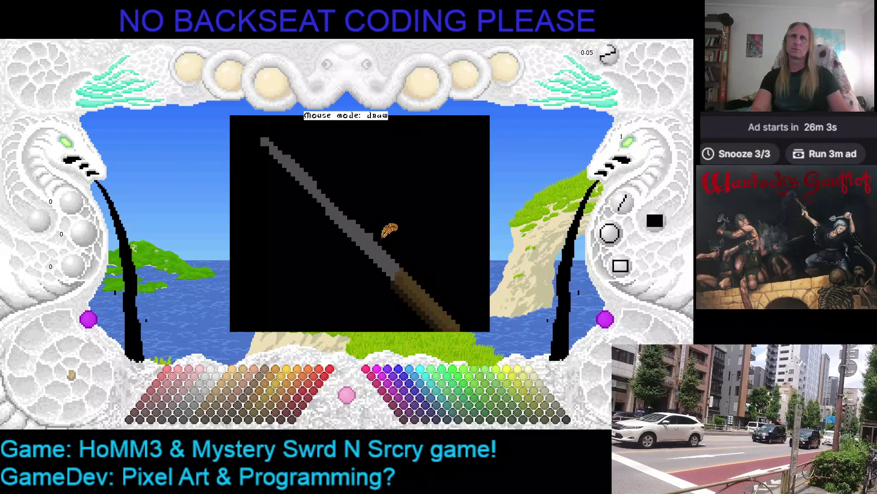
key("Left")
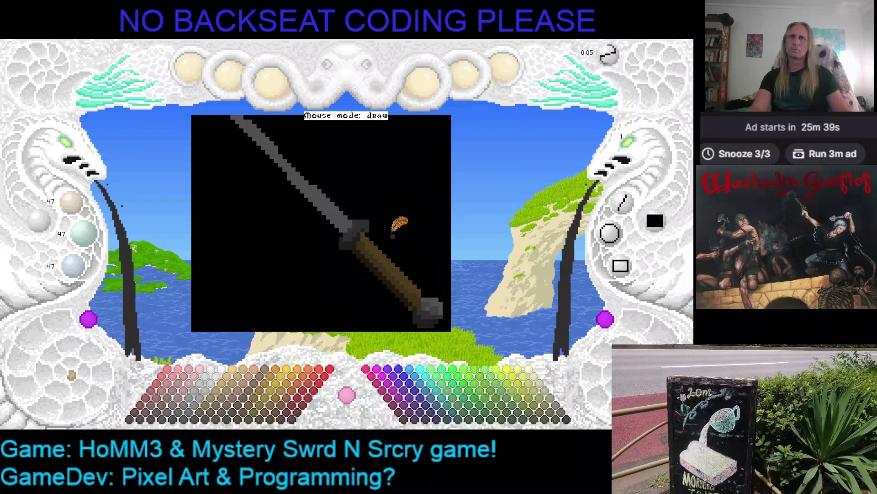
right_click(360, 201)
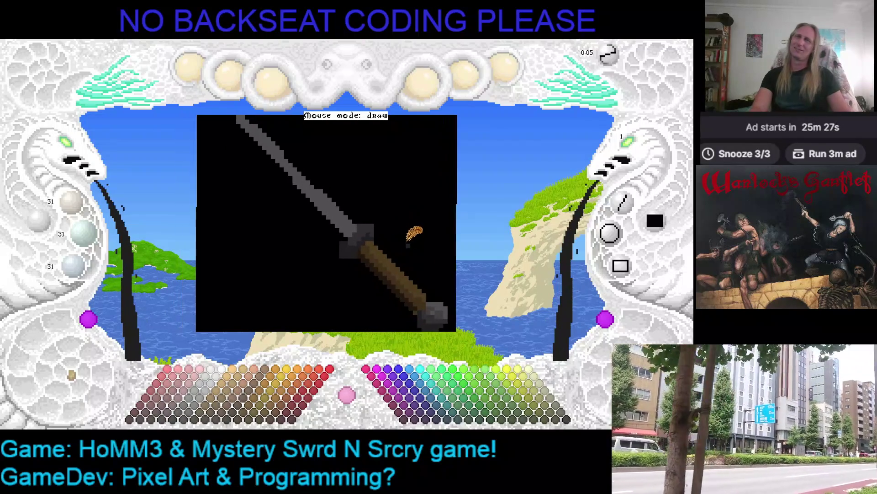
- Zoom the sword canvas out to 3, then back in to 15 on the hilt
mouse_move(71, 157)
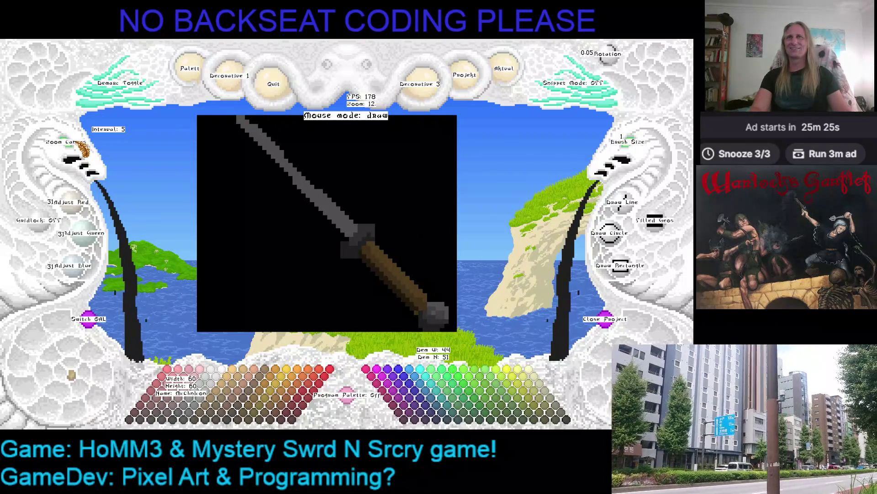
scroll(72, 150, "down", 5)
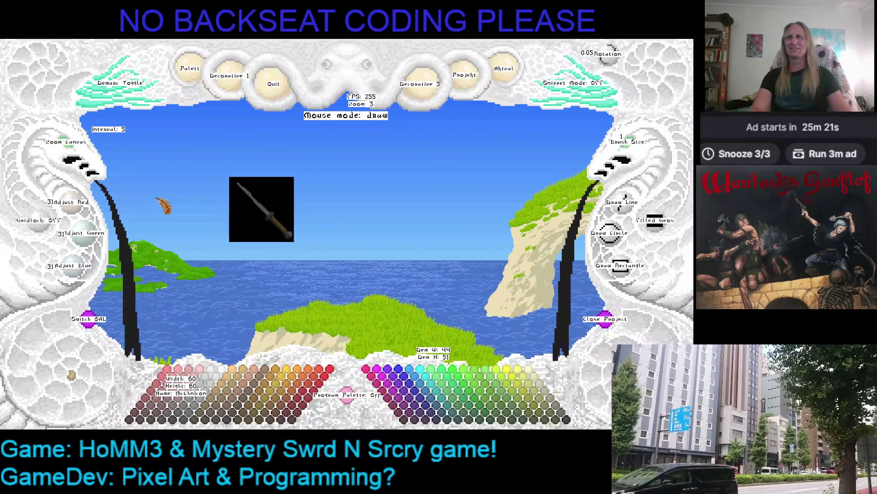
scroll(74, 146, "up", 6)
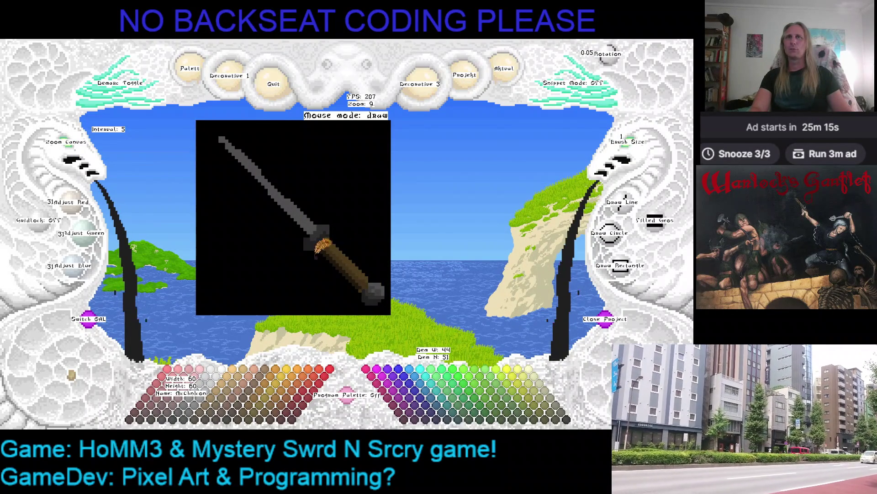
scroll(73, 158, "up", 6)
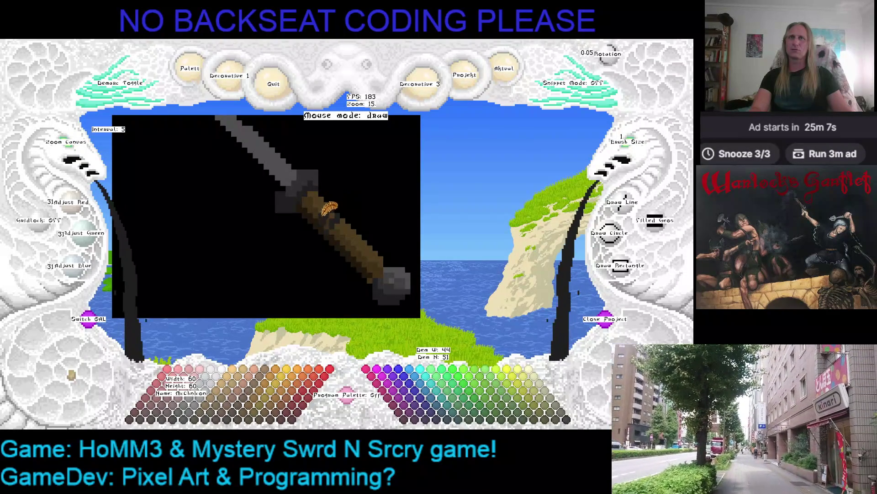
- Sample handle browns and blade greys, then paint light grey over the crossguard
right_click(348, 214)
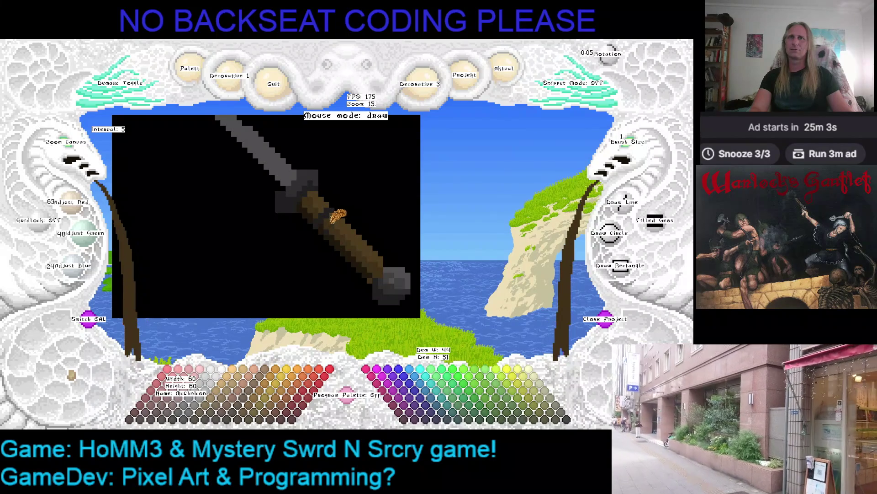
right_click(329, 224)
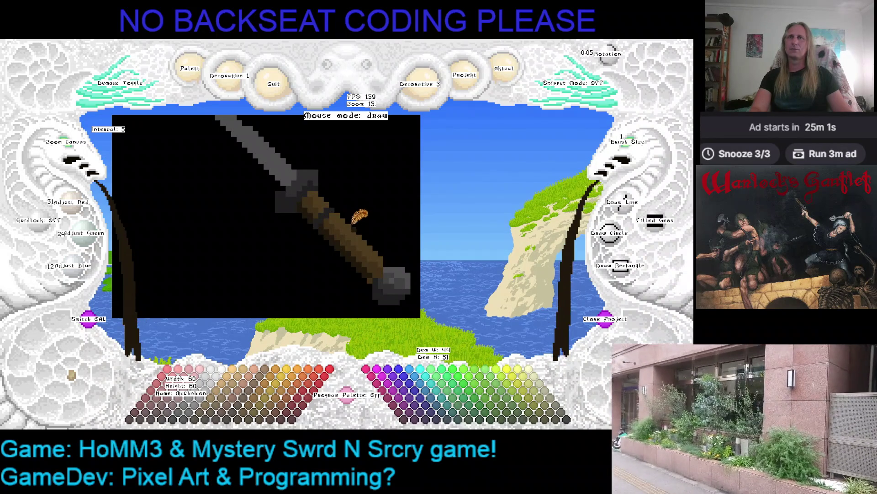
right_click(333, 192)
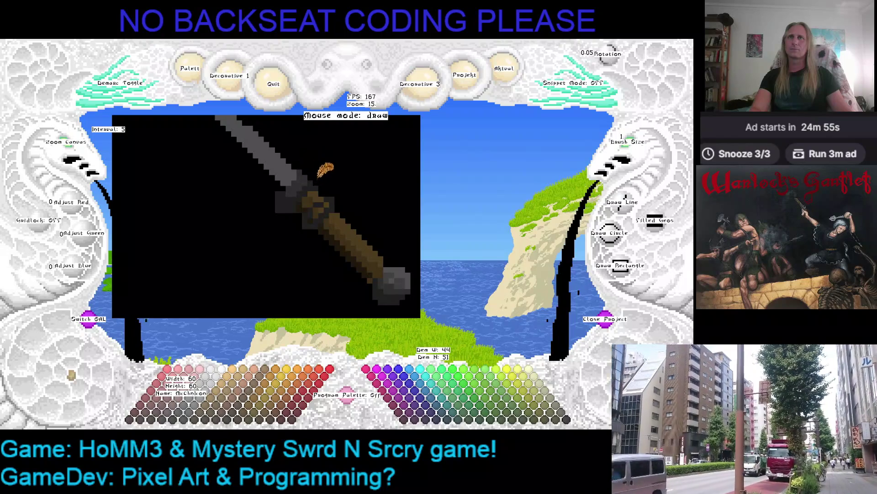
right_click(284, 157)
mouse_move(283, 159)
left_mouse_down()
mouse_move(320, 202)
mouse_move(289, 179)
left_mouse_up()
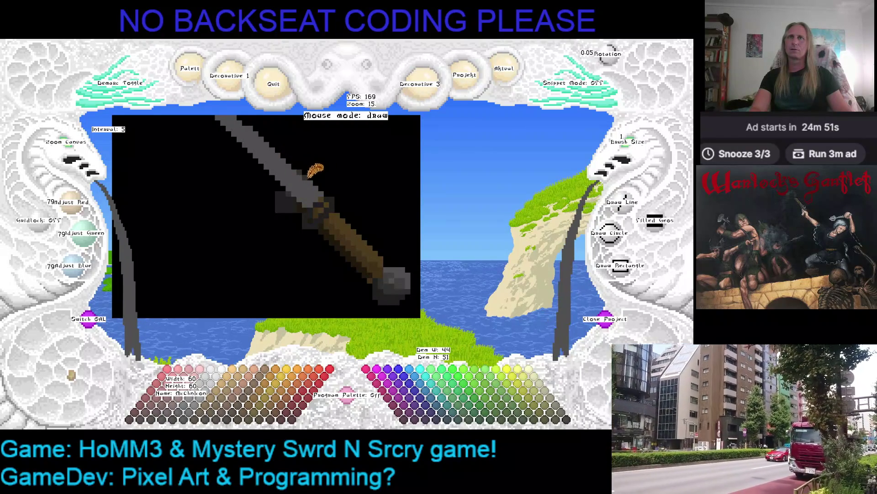
- Sample the darker and lighter greys from the pommel
right_click(404, 276)
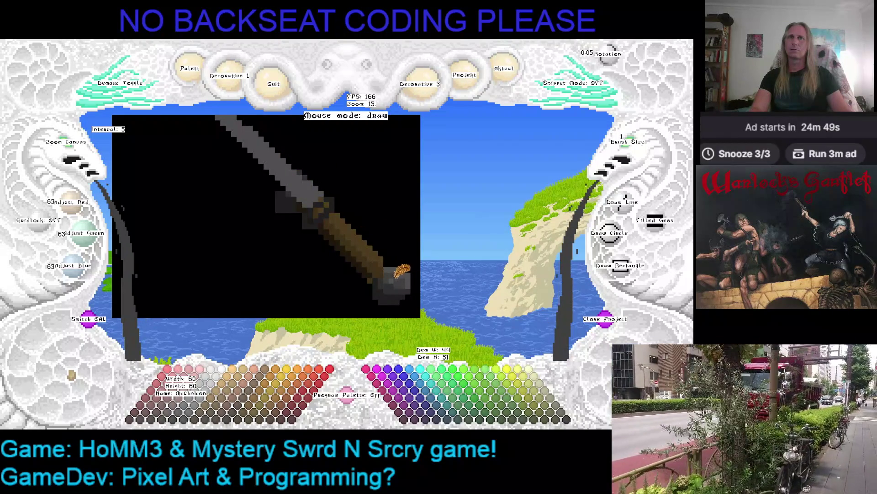
right_click(393, 277)
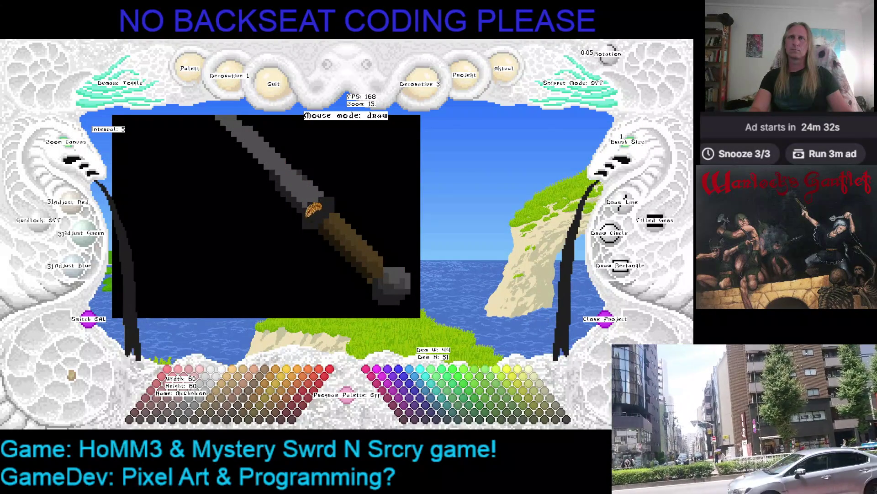
scroll(320, 209, "up", 1)
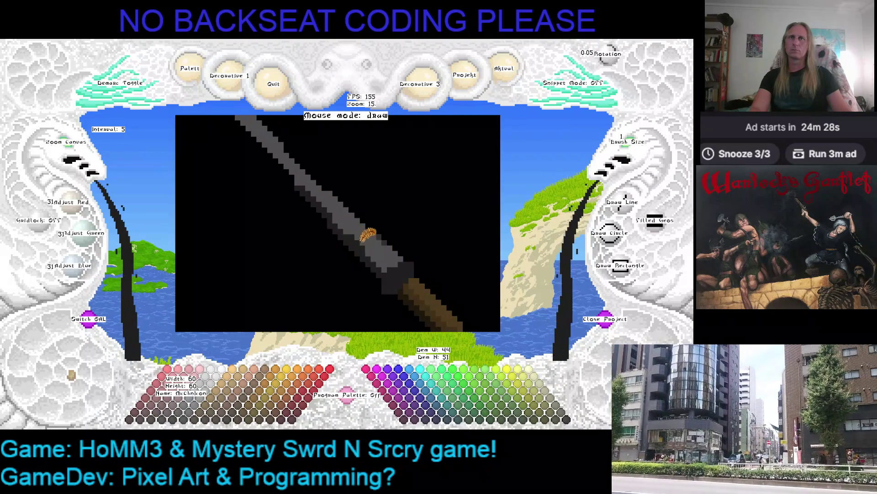
- Re-centre the guard in the close-up and sample sword and pommel greys, ending on 47/47/47
scroll(389, 224, "down", 1)
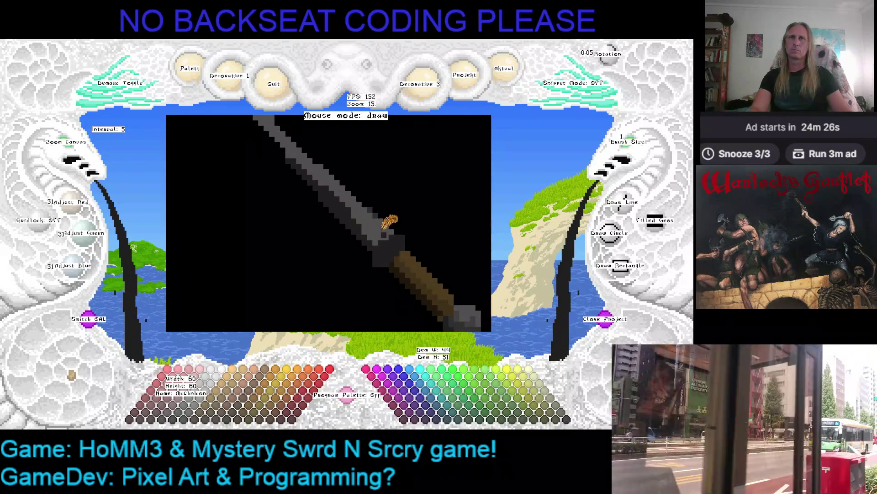
scroll(390, 222, "down", 3)
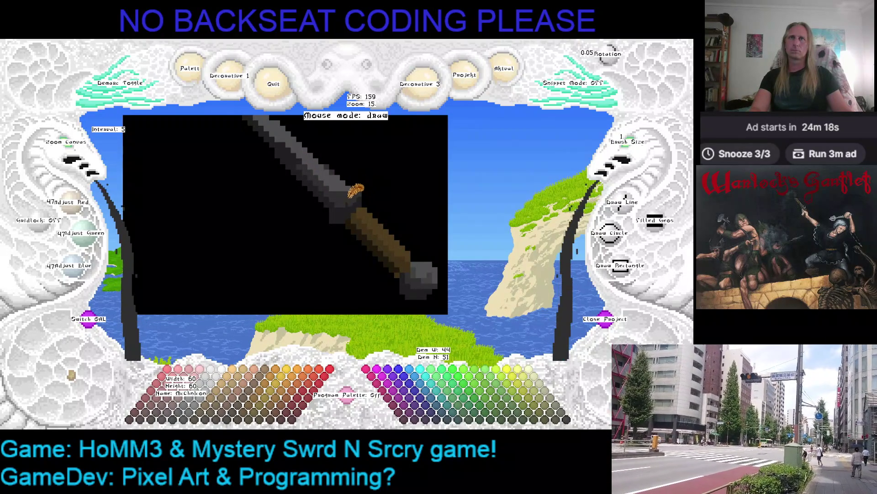
left_click_drag(336, 186, 382, 246)
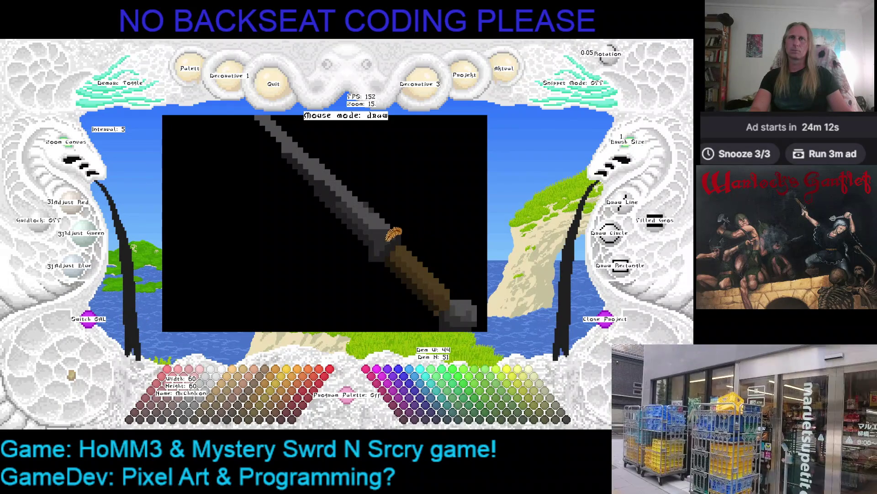
right_click(379, 223)
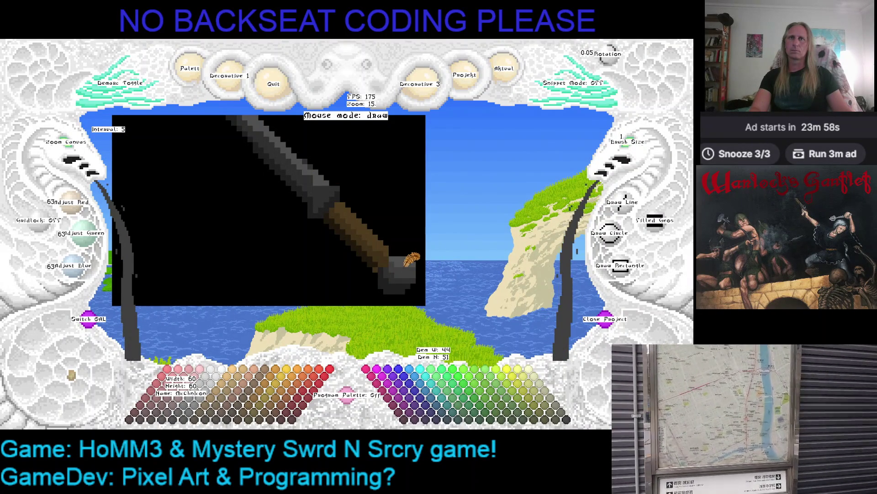
right_click(404, 263)
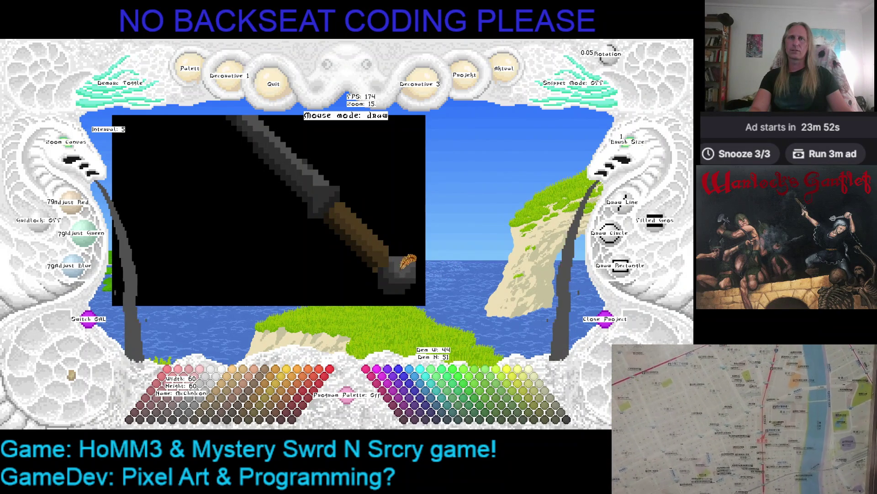
right_click(419, 264)
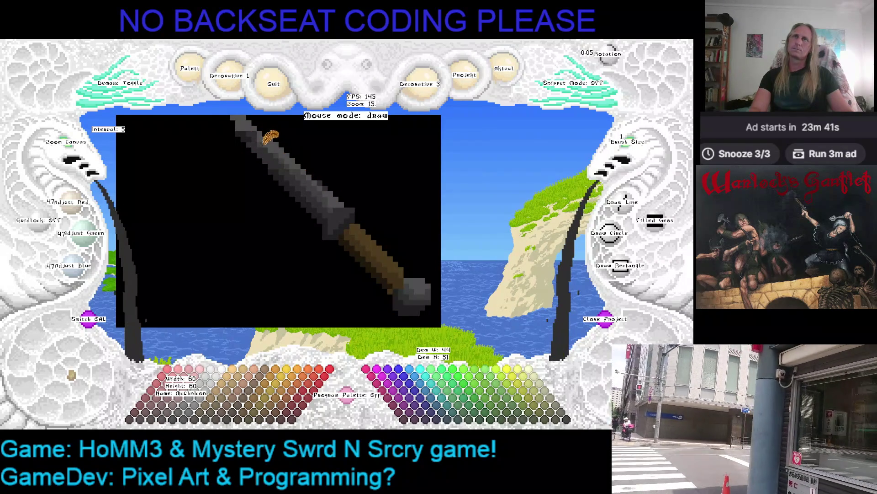
scroll(295, 153, "up", 1)
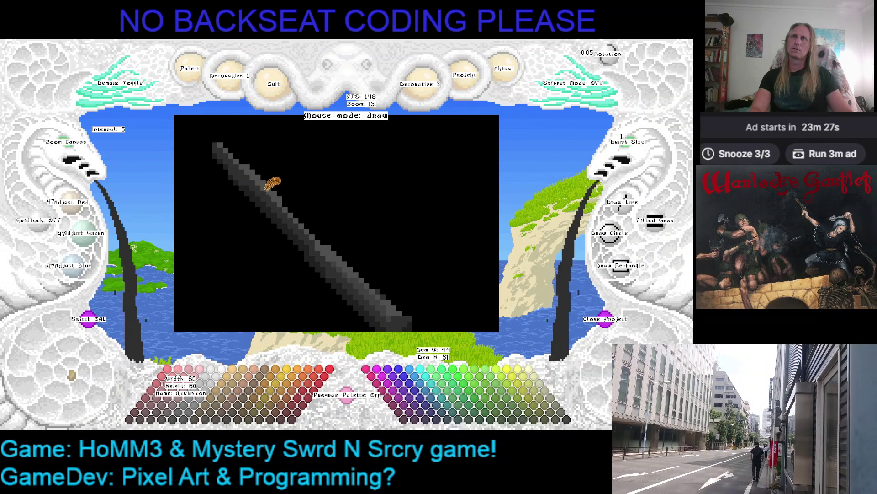
- Sample darker, light and mid greys along the blade while panning toward the hilt
right_click(248, 183)
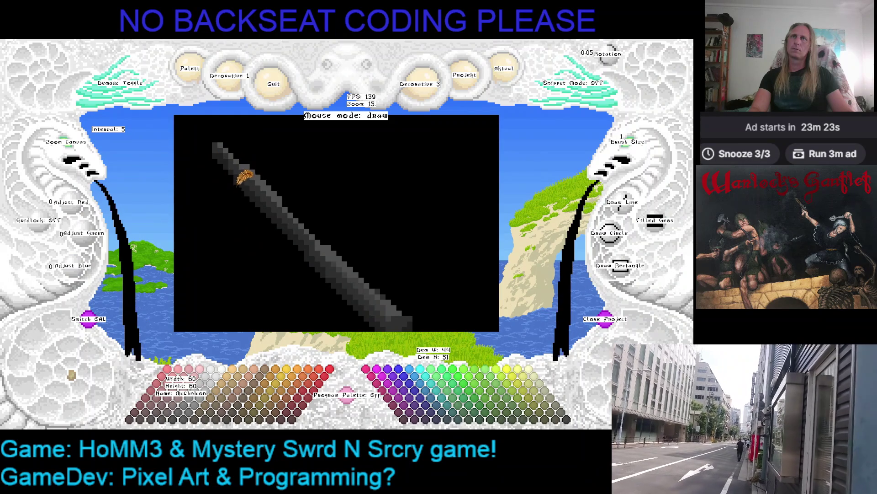
right_click(227, 141)
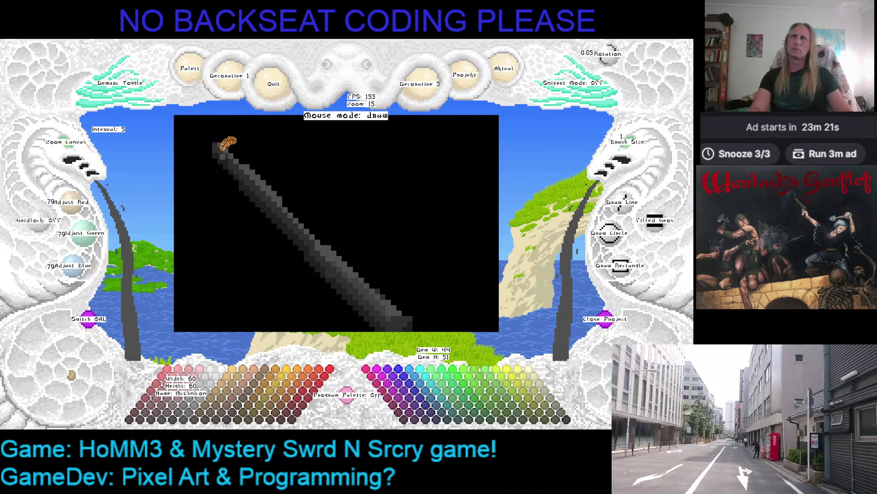
right_click(226, 141)
left_click_drag(290, 172, 241, 127)
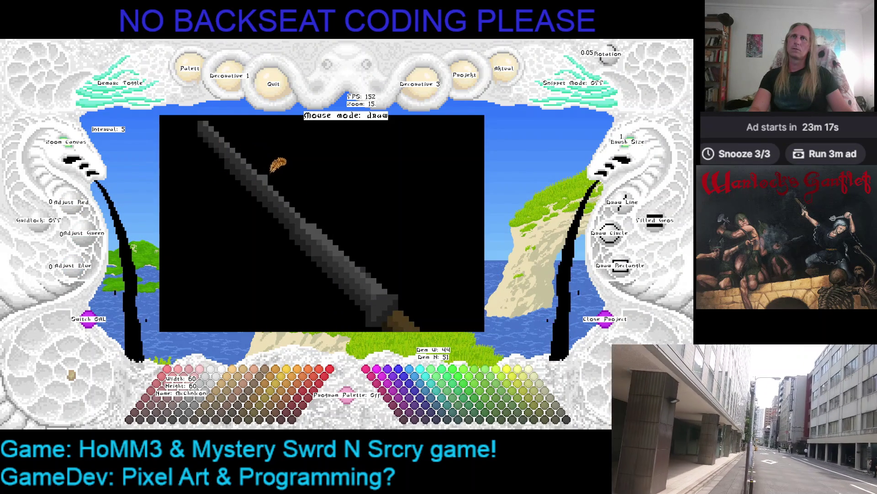
key("Right")
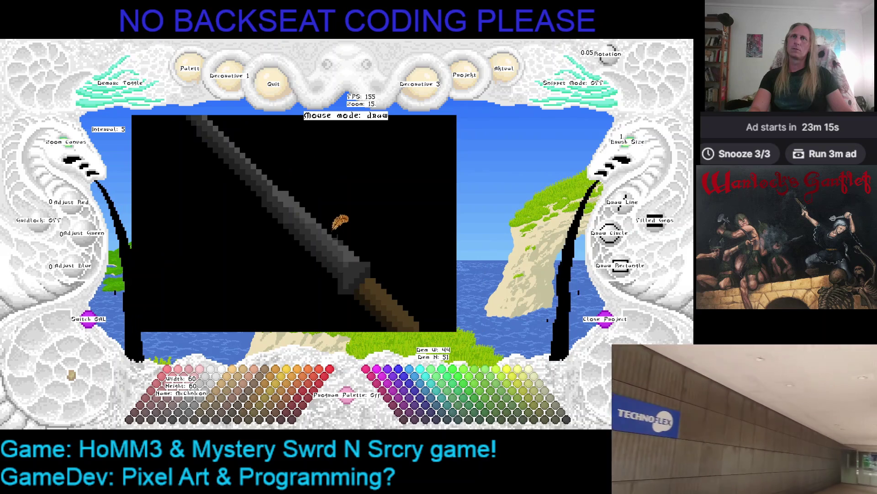
right_click(280, 199)
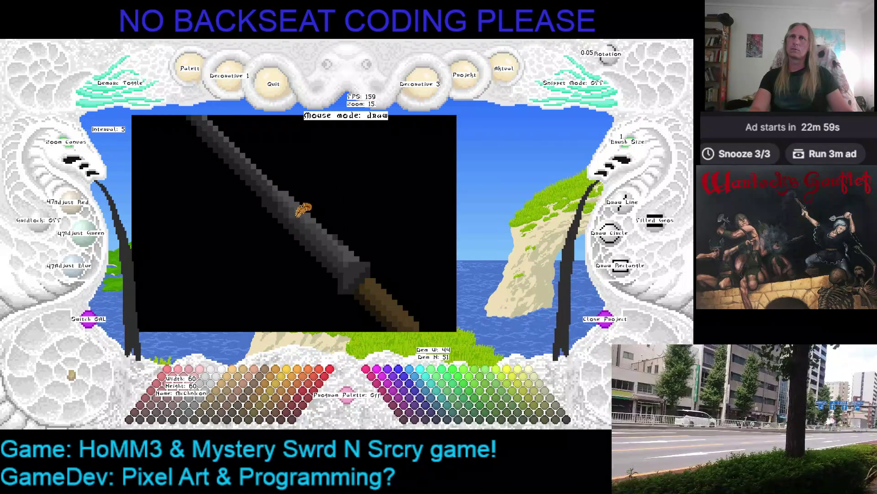
- Sample black and a light sword grey (79/79/79), then zoom out to 5
key("Right")
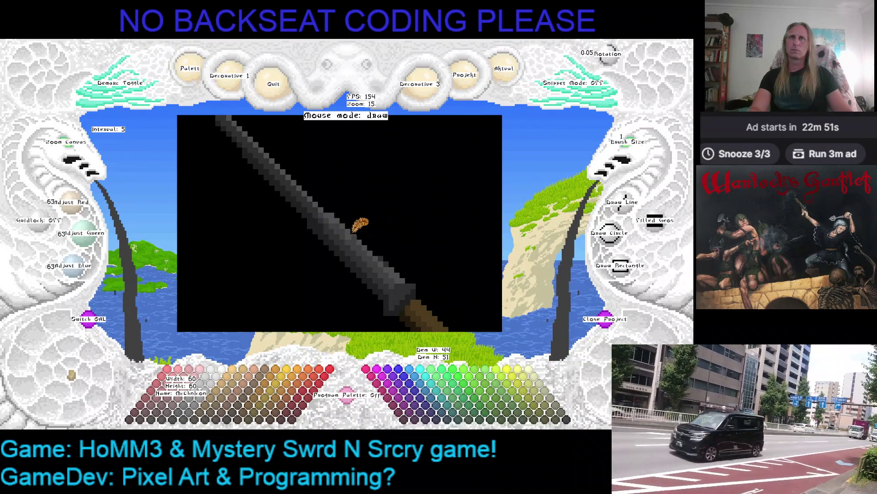
right_click(381, 245)
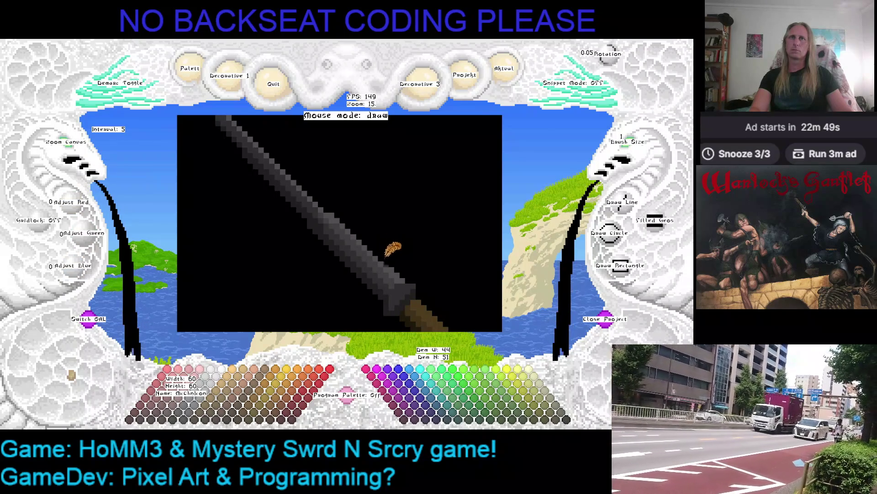
right_click(389, 262)
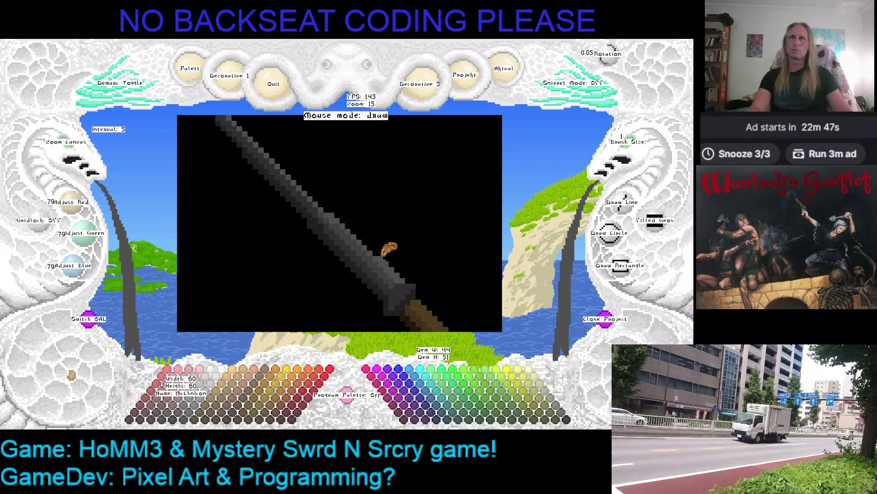
key("Left")
scroll(91, 144, "down", 10)
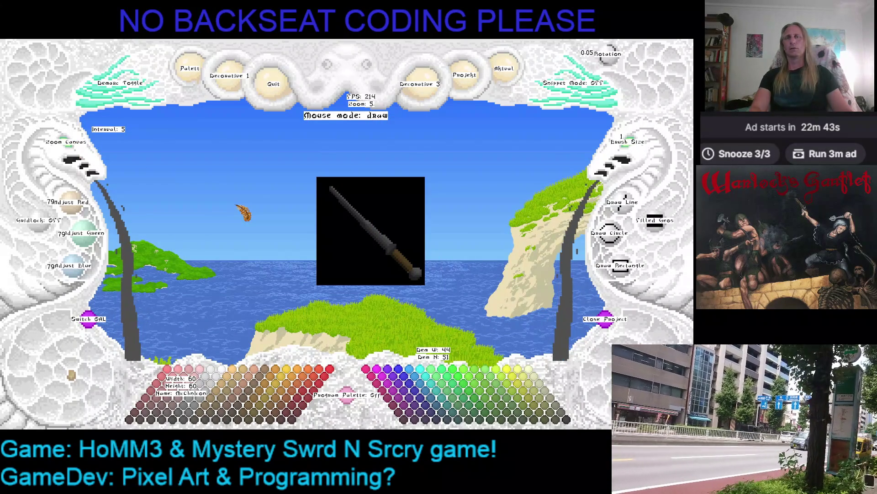
- Shift the sword canvas up and left and save the drawing
mouse_move(332, 186)
left_mouse_down()
mouse_move(200, 170)
mouse_move(292, 176)
mouse_move(304, 194)
left_mouse_up()
scroll(200, 170, "up", 7)
key("ctrl+s")
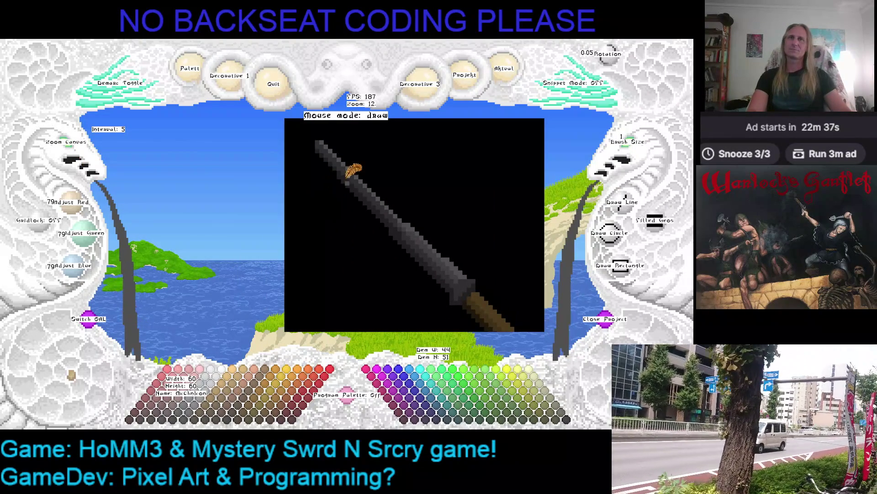
- Take the blade's mid grey 63/63/63 as drawing colour and zoom to 20 on the upper tip
right_click(336, 162)
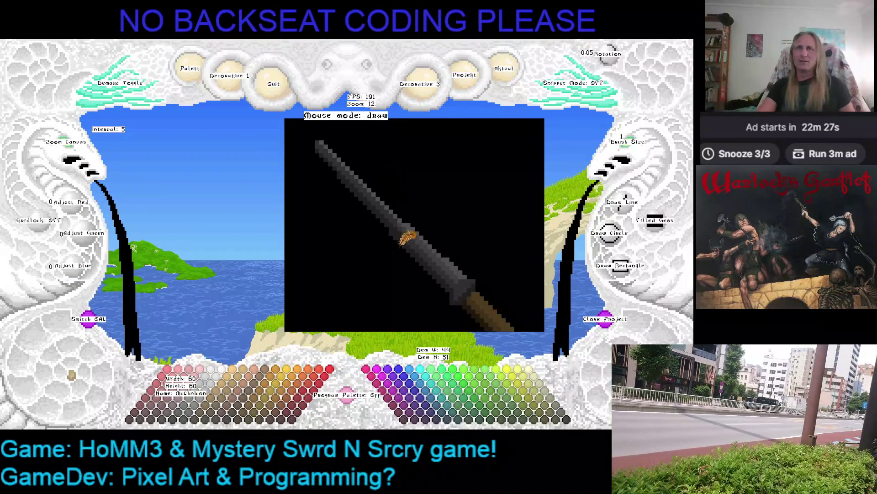
left_click_drag(429, 208, 420, 201)
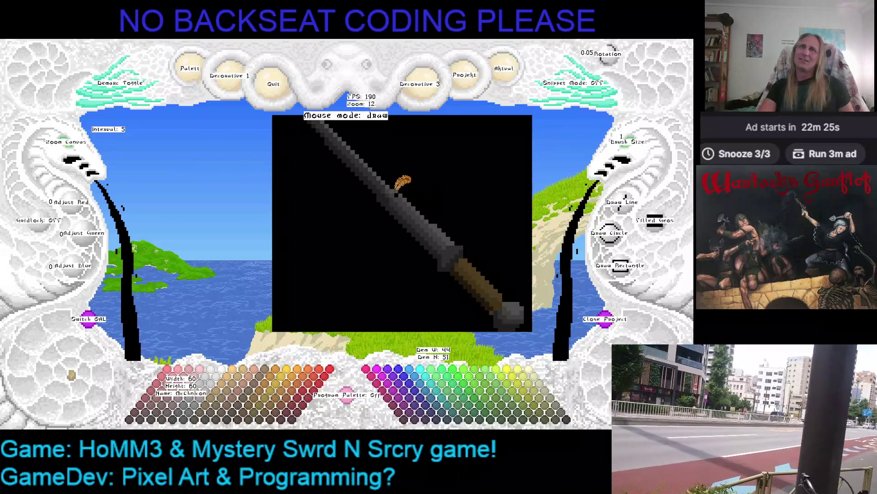
right_click(395, 188)
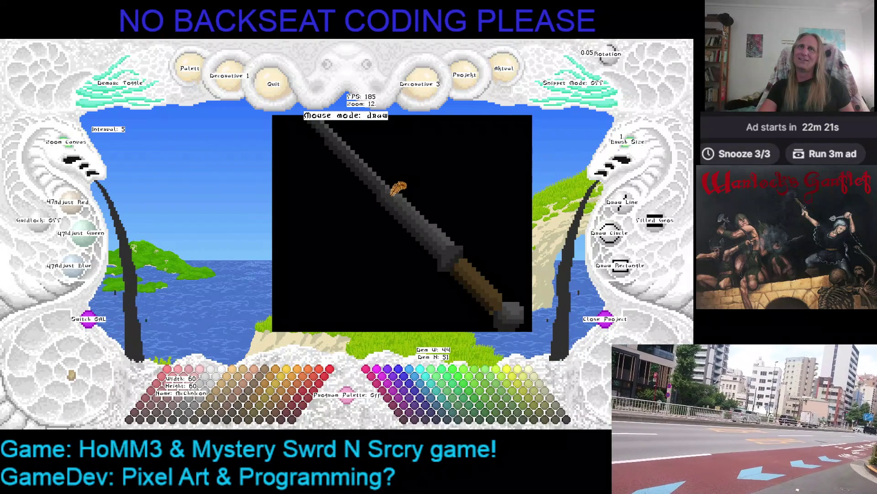
key("Left")
key("Left")
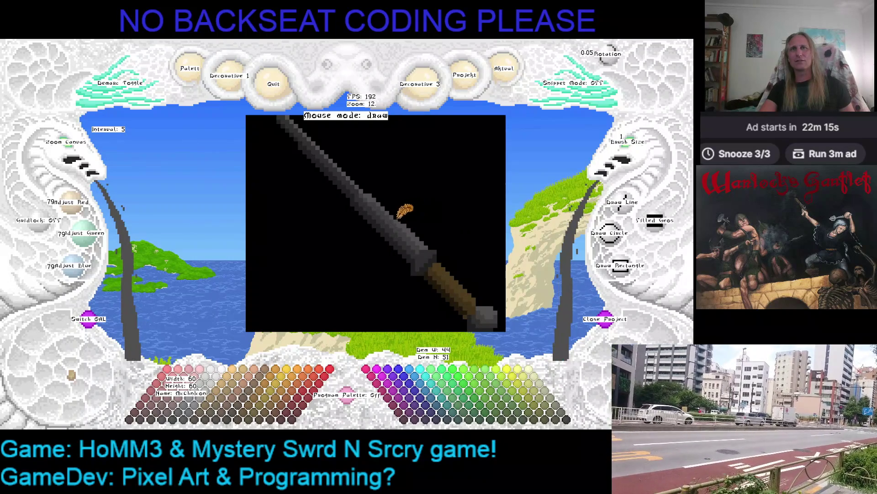
key("Right")
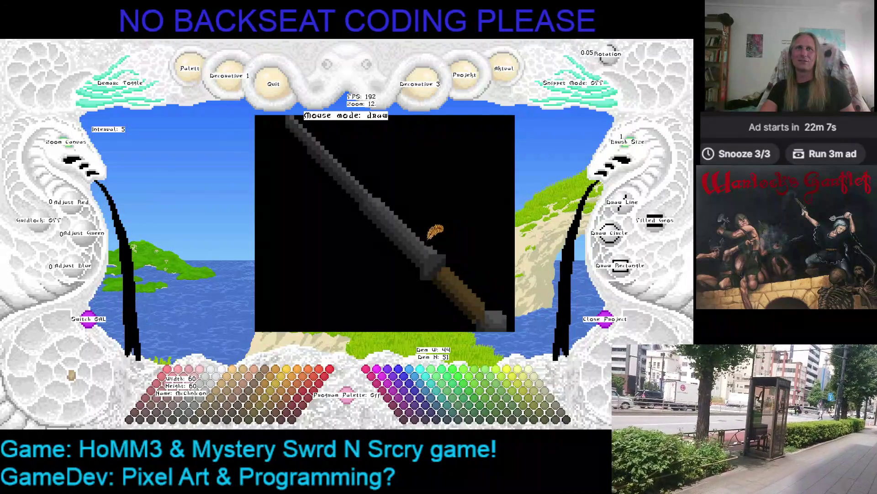
mouse_move(450, 240)
left_mouse_down()
mouse_move(519, 250)
mouse_move(477, 228)
mouse_move(440, 228)
left_mouse_up()
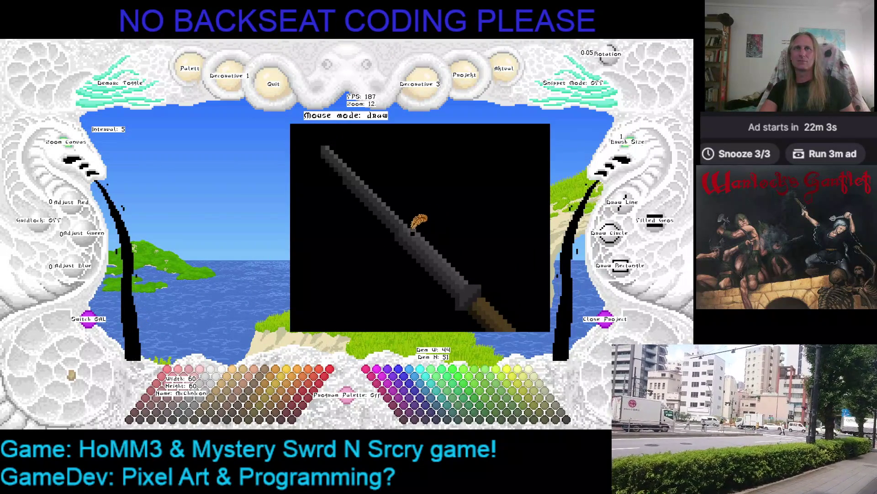
right_click(416, 222)
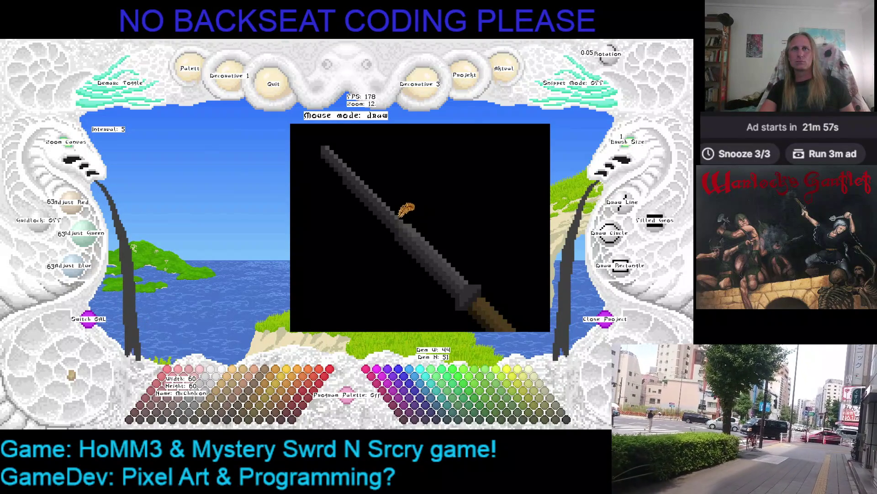
scroll(68, 150, "up", 4)
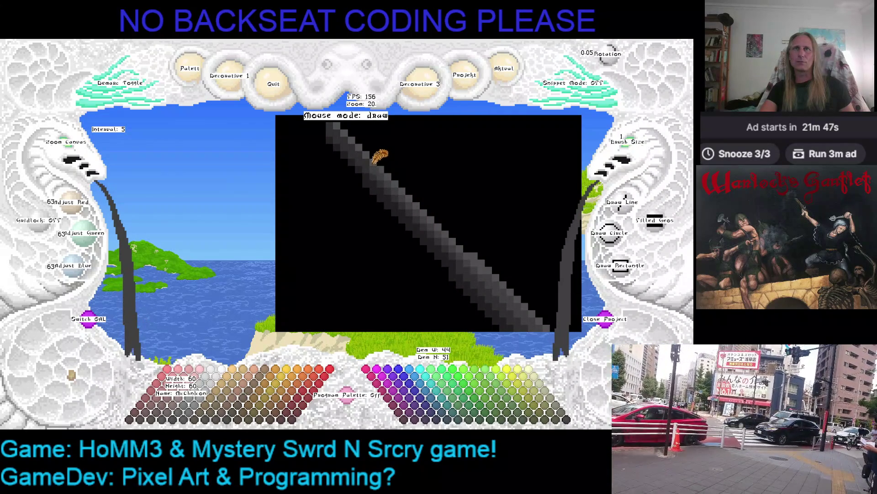
- Place a grey pixel beside the blade tip and return Brush Size to 1
mouse_move(356, 137)
left_mouse_down()
mouse_move(386, 137)
mouse_move(413, 170)
left_mouse_up()
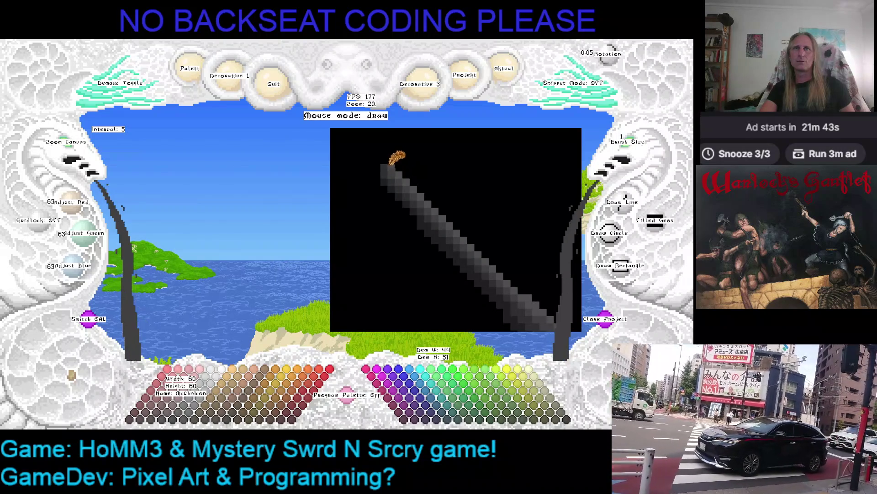
left_click(446, 186)
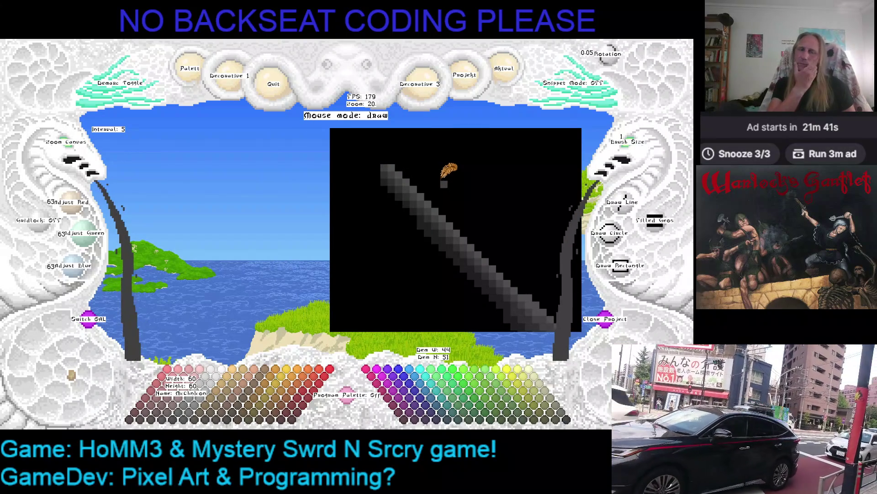
left_click_drag(462, 189, 371, 195)
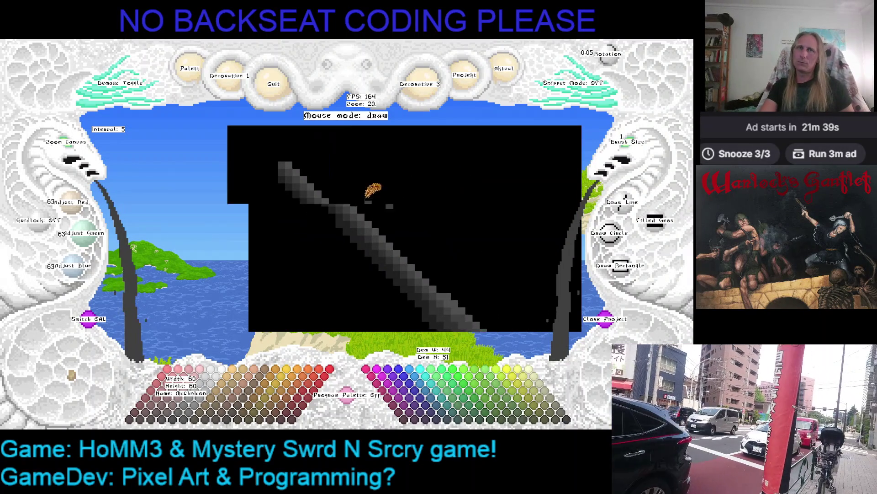
left_click(633, 157)
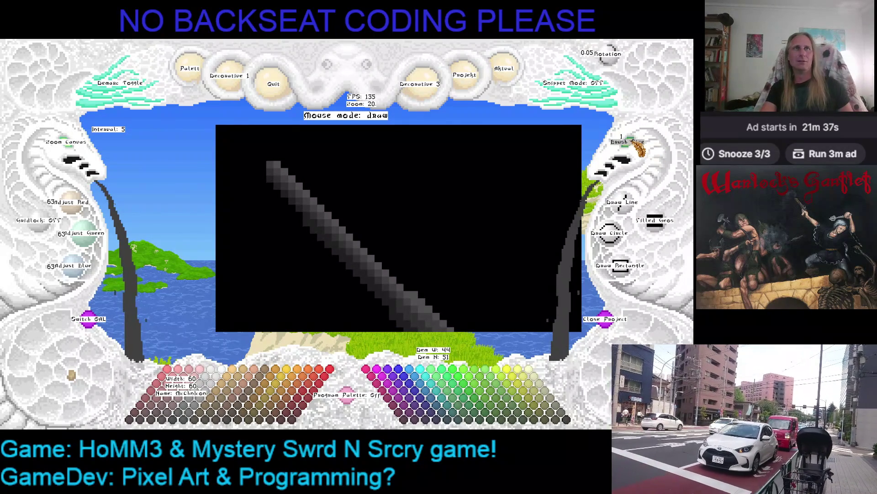
mouse_move(393, 146)
left_mouse_down()
mouse_move(446, 141)
mouse_move(411, 173)
mouse_move(457, 172)
left_mouse_up()
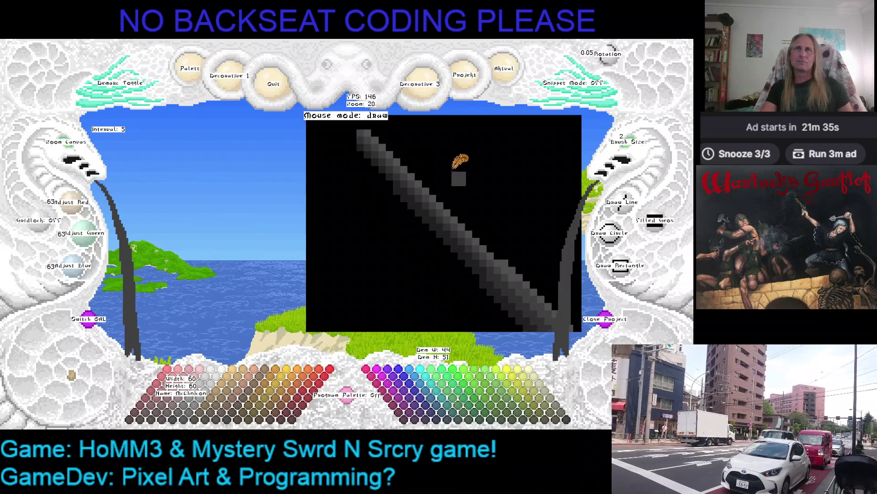
left_click(614, 157)
- Draw a short grey hooked stroke down from the blade tip
left_click(344, 160)
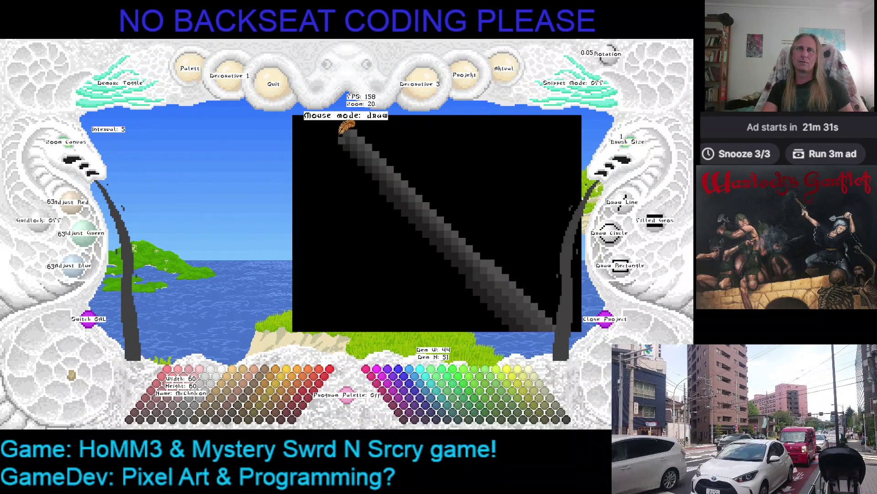
left_click_drag(350, 133, 363, 178)
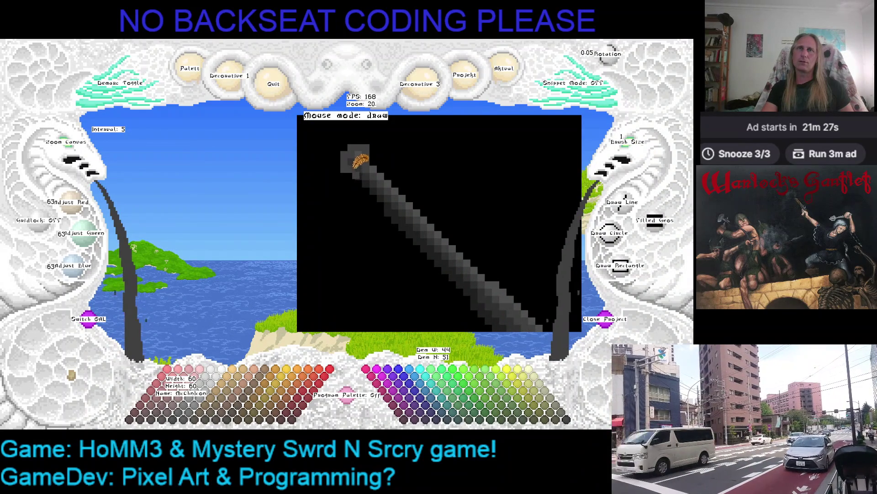
left_click_drag(344, 179, 335, 204)
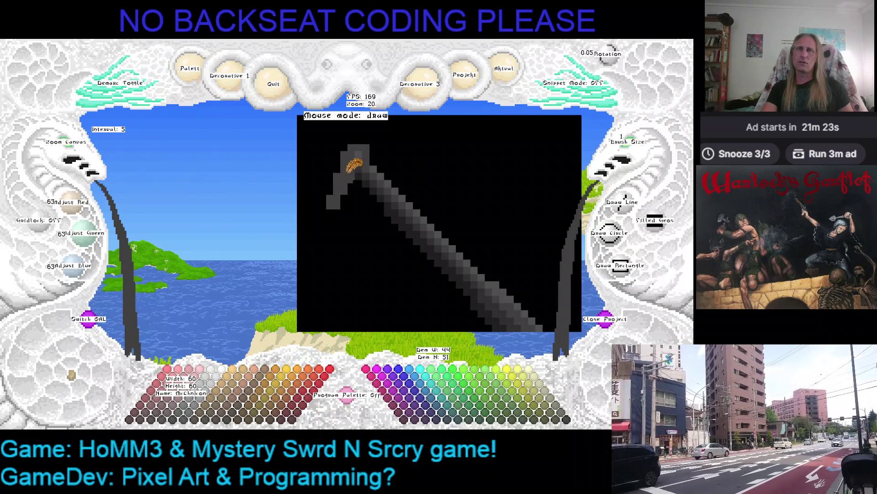
scroll(354, 165, "down", 2)
left_click_drag(359, 170, 343, 254)
- Zoom out, extend the grey chain downward, and paint over the overshoot in black
scroll(362, 255, "down", 2)
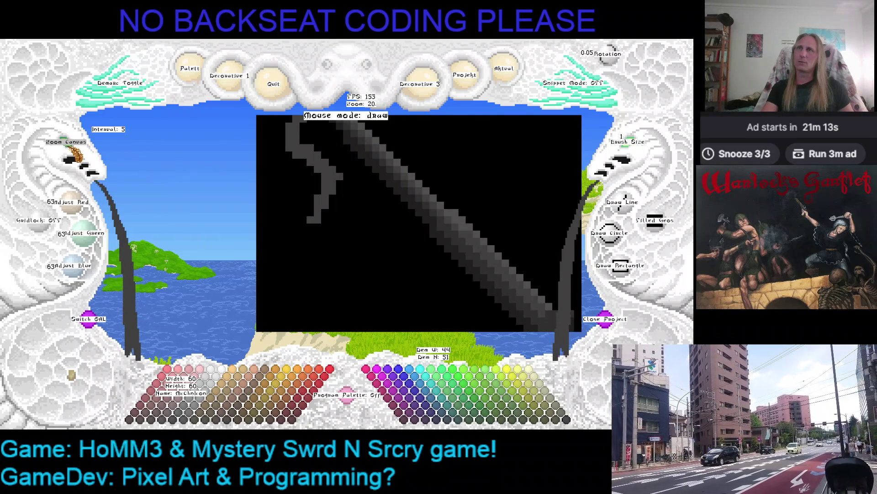
scroll(288, 188, "down", 4)
left_click_drag(326, 186, 320, 223)
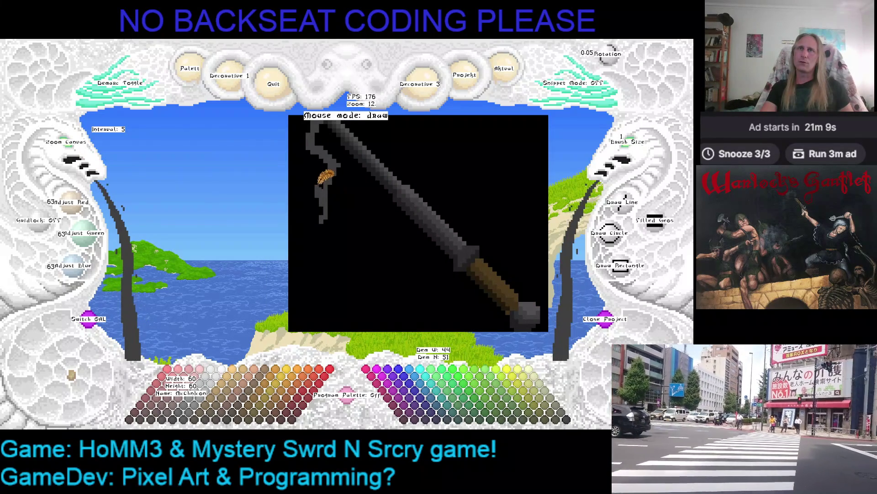
right_click(322, 223)
right_click(340, 166)
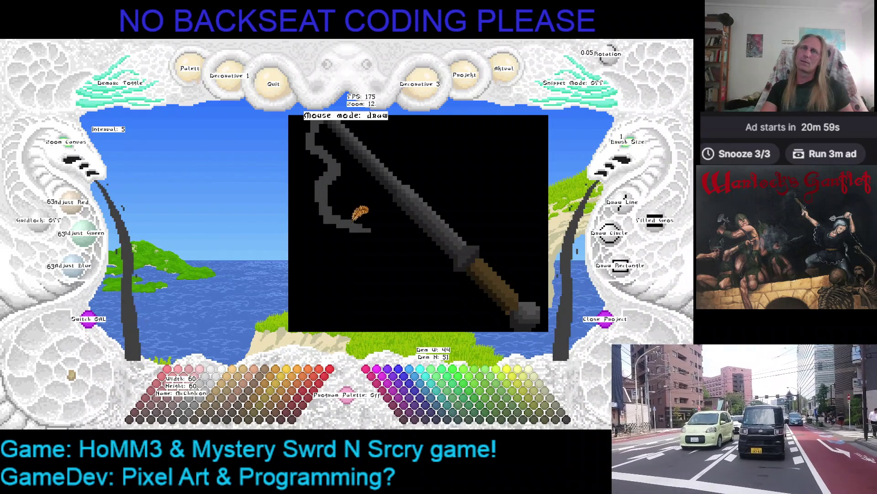
mouse_move(362, 225)
left_mouse_down()
mouse_move(363, 251)
mouse_move(361, 240)
left_mouse_up()
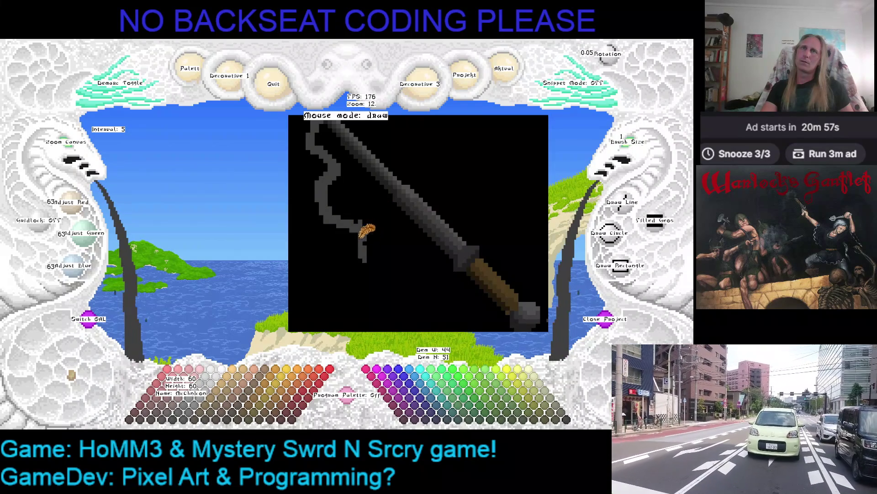
right_click(354, 211)
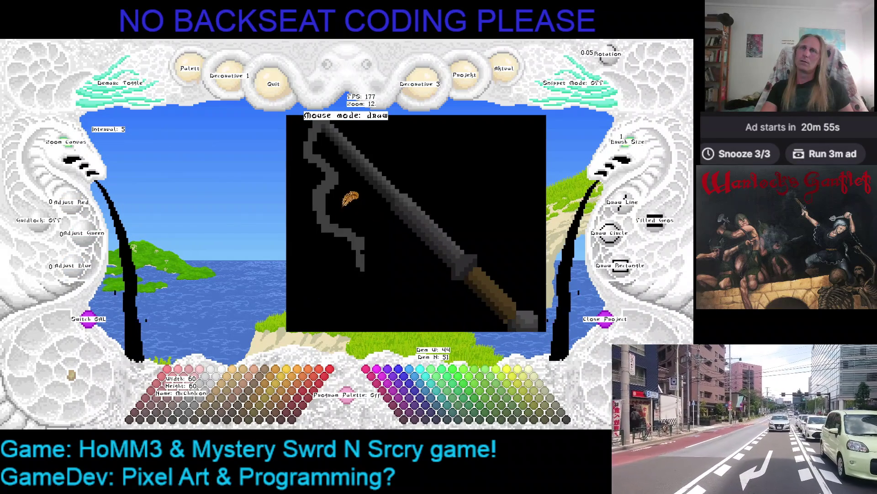
mouse_move(353, 232)
left_mouse_down()
mouse_move(336, 215)
mouse_move(318, 224)
left_mouse_up()
- Re-pick the chain grey and redraw the chain curving down and right
right_click(343, 218)
right_click(350, 218)
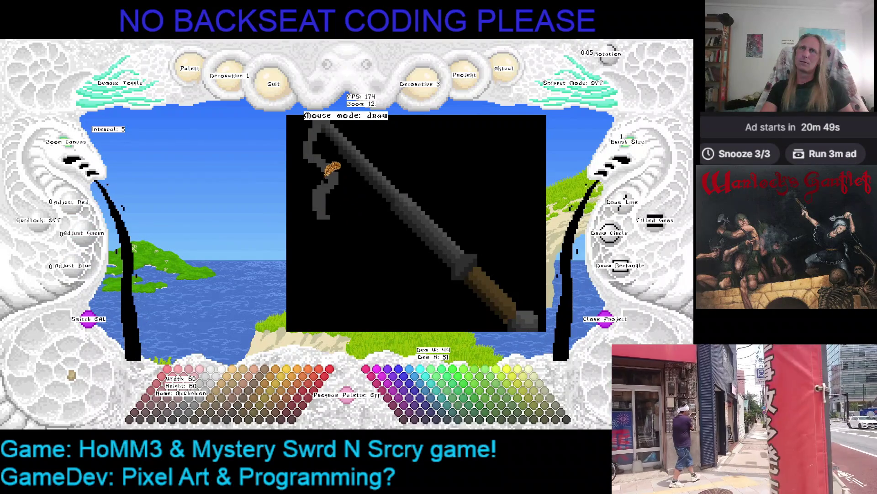
right_click(331, 181)
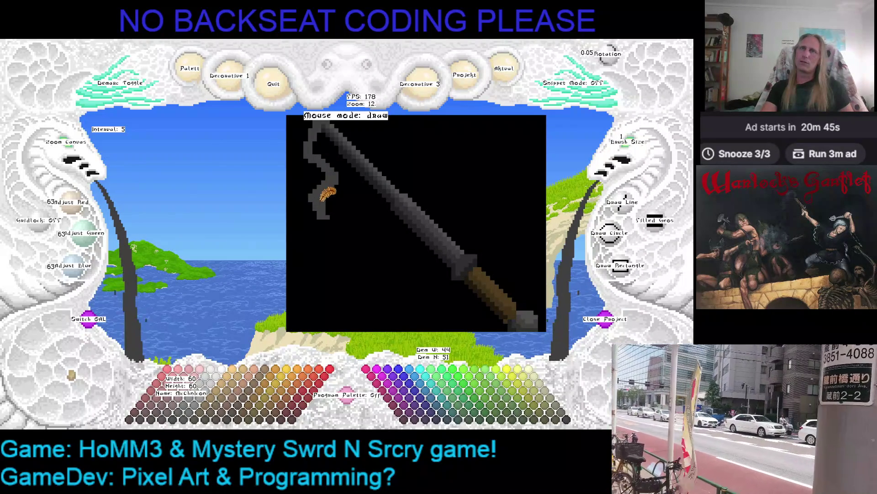
mouse_move(320, 217)
left_mouse_down()
mouse_move(401, 254)
mouse_move(382, 235)
mouse_move(399, 247)
left_mouse_up()
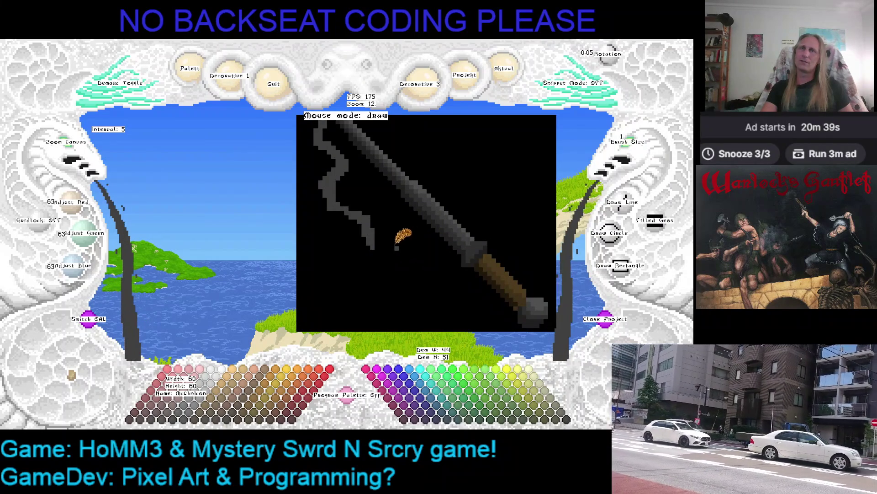
- Draw a grey loop for the ball at the chain's end and shade it darker grey
mouse_move(366, 223)
left_mouse_down()
mouse_move(354, 249)
mouse_move(370, 260)
mouse_move(378, 233)
mouse_move(370, 224)
mouse_move(361, 249)
mouse_move(375, 227)
left_mouse_up()
key("minus")
mouse_move(356, 242)
left_mouse_down()
mouse_move(355, 256)
mouse_move(368, 260)
mouse_move(379, 247)
left_mouse_up()
key("minus")
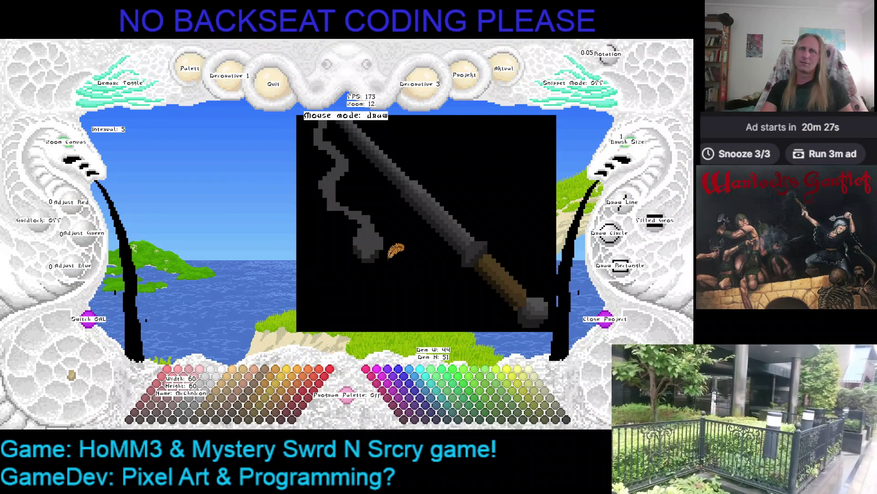
scroll(75, 152, "up", 7)
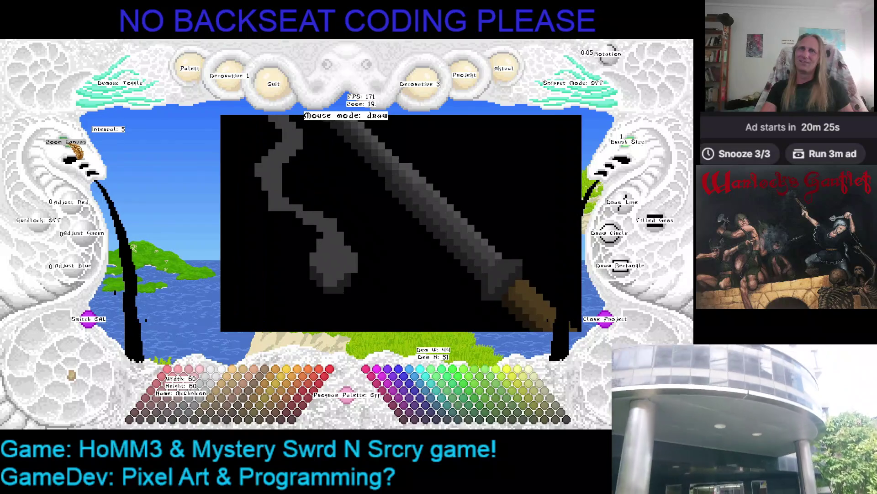
- Remove stray dark pixels at the ball's left edge and centre the ball in view
key("plus")
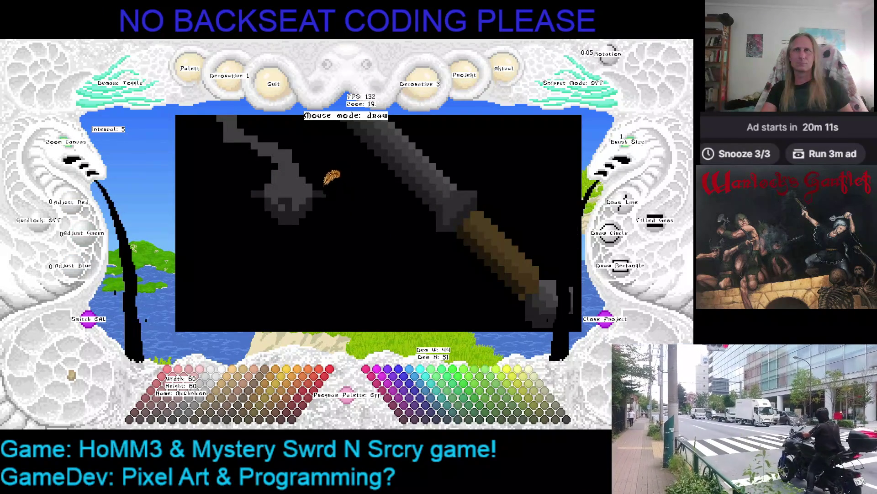
left_click(256, 192)
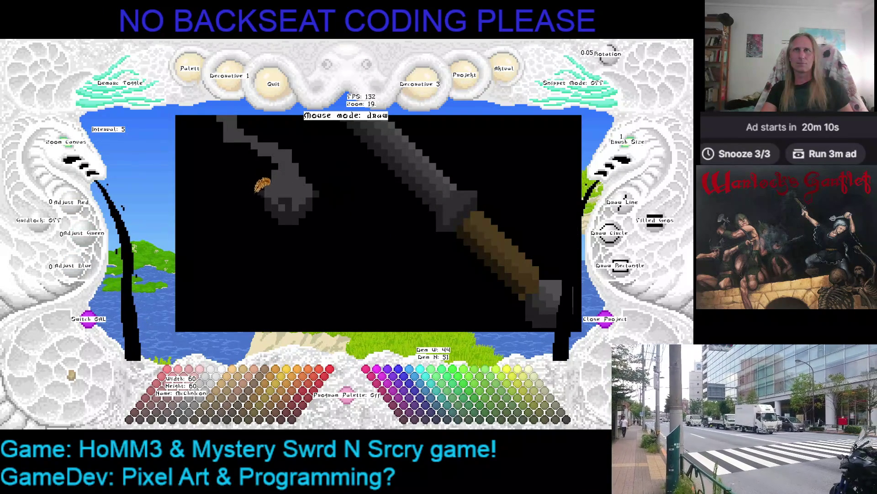
right_click(316, 194)
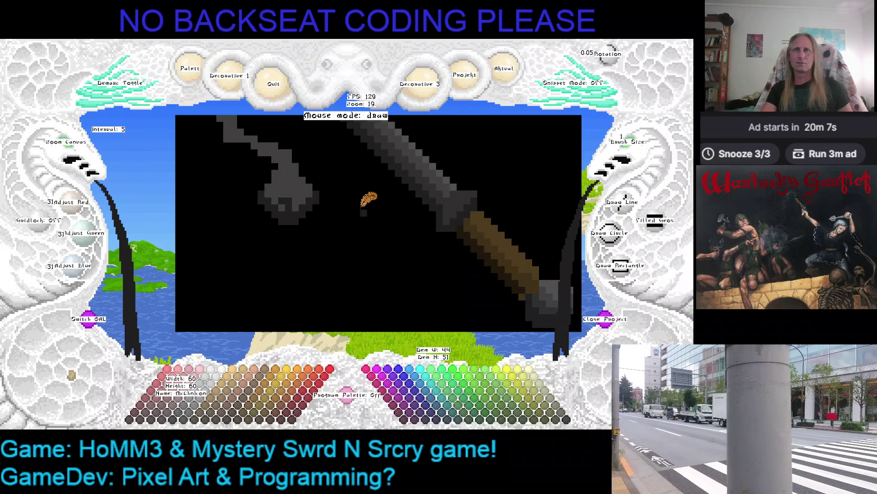
key("Right")
key("Down")
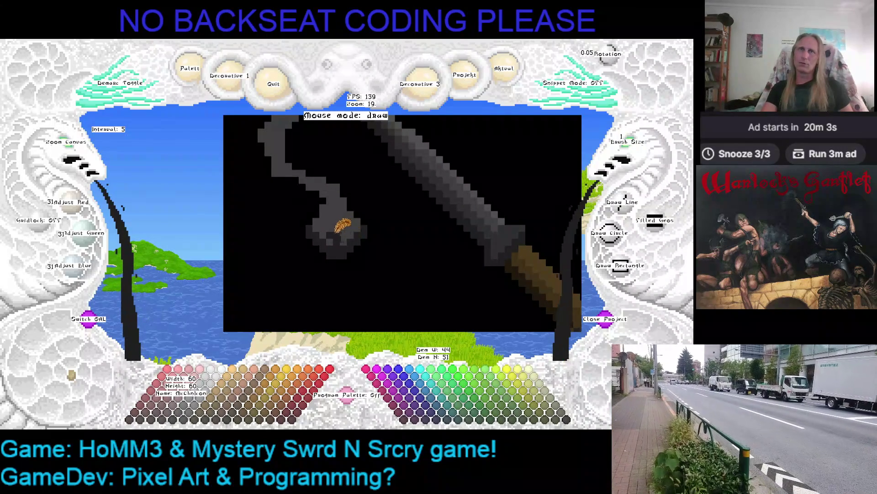
right_click(320, 215)
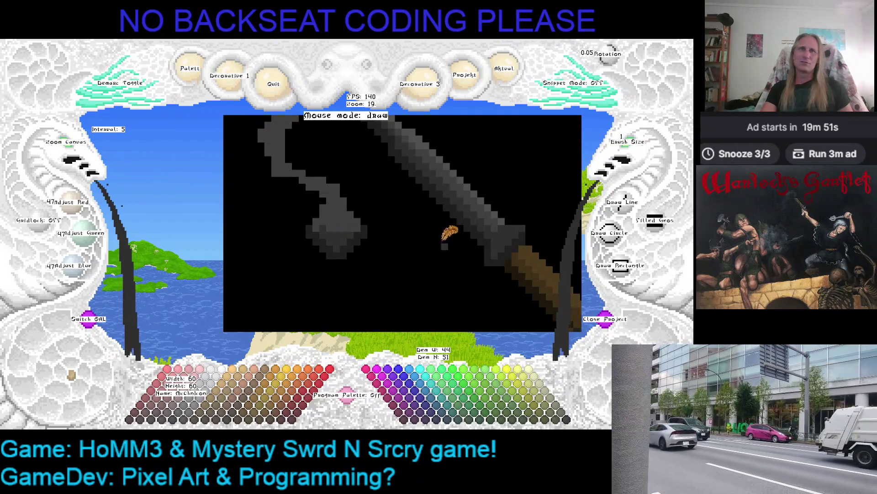
left_click_drag(502, 236, 381, 201)
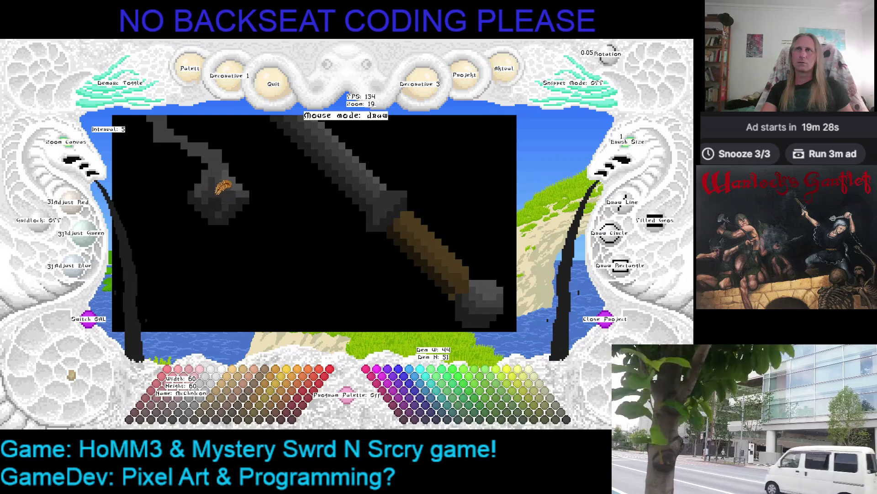
- Sample greys from the crossguard, chain and ball while bringing the chain's lower end into view
mouse_move(224, 187)
left_mouse_down()
mouse_move(236, 183)
mouse_move(306, 212)
left_mouse_up()
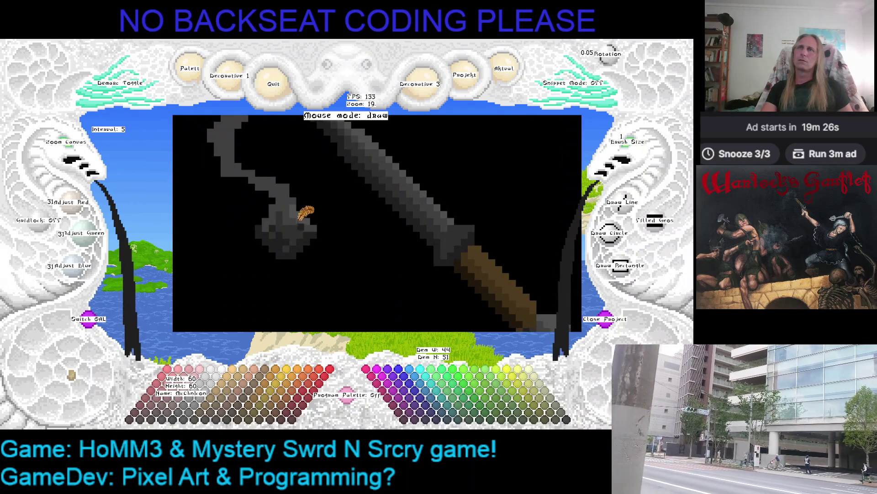
right_click(272, 211)
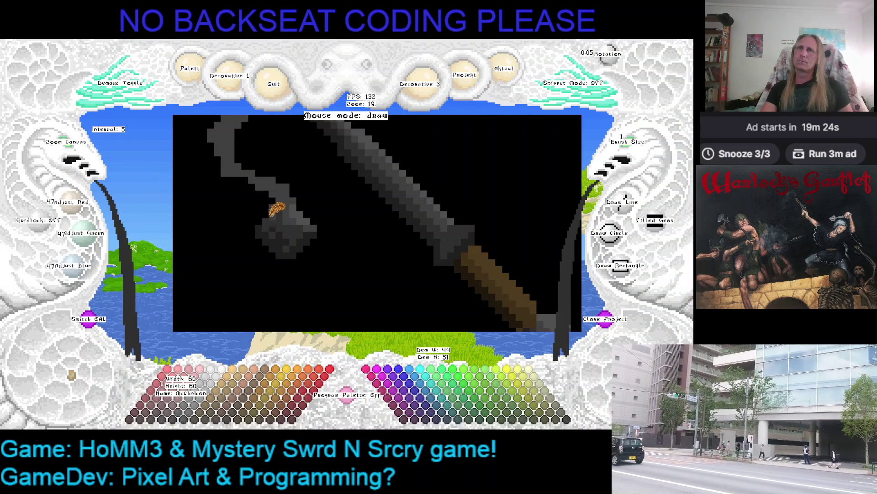
right_click(265, 207)
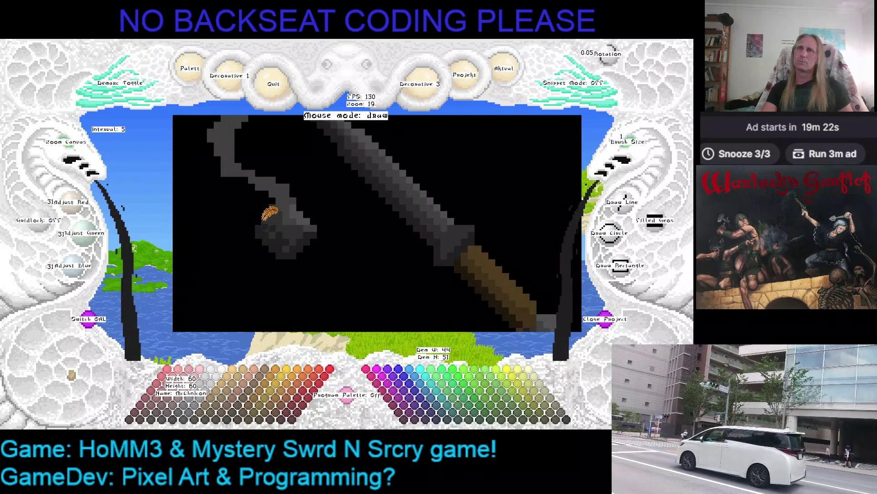
mouse_move(275, 202)
left_mouse_down()
mouse_move(306, 202)
mouse_move(322, 215)
left_mouse_up()
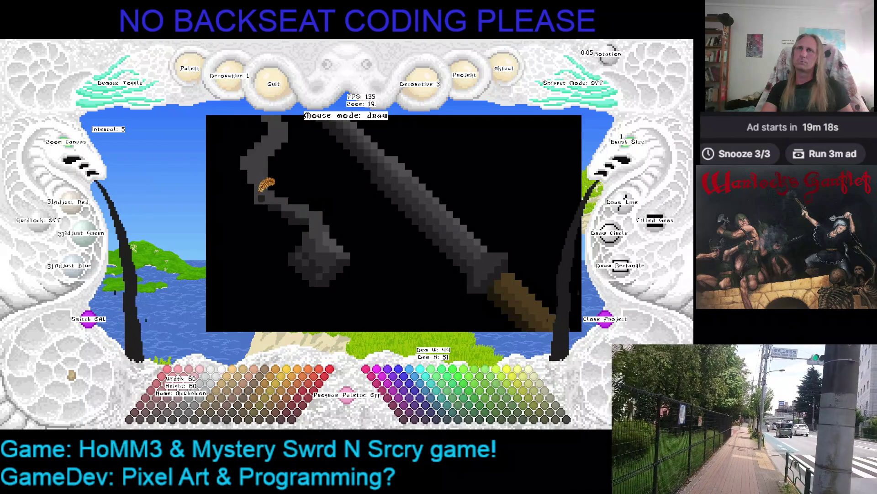
left_click_drag(261, 188, 256, 192)
right_click(288, 176)
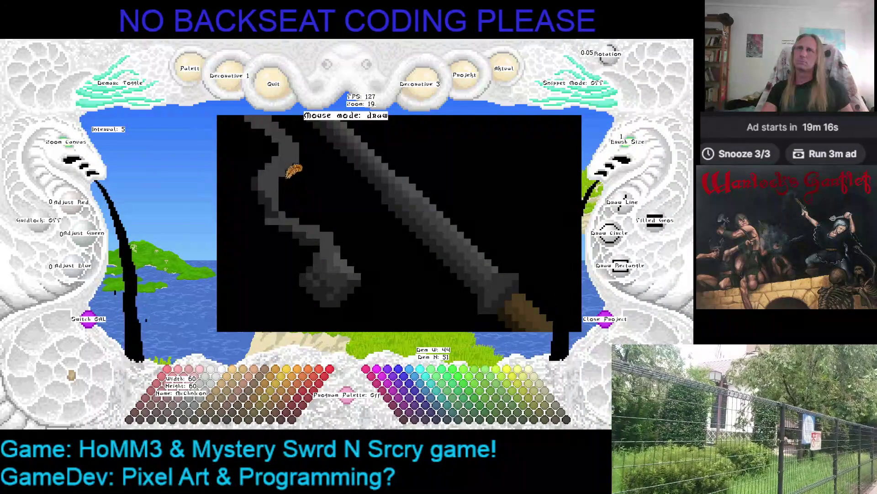
right_click(276, 218)
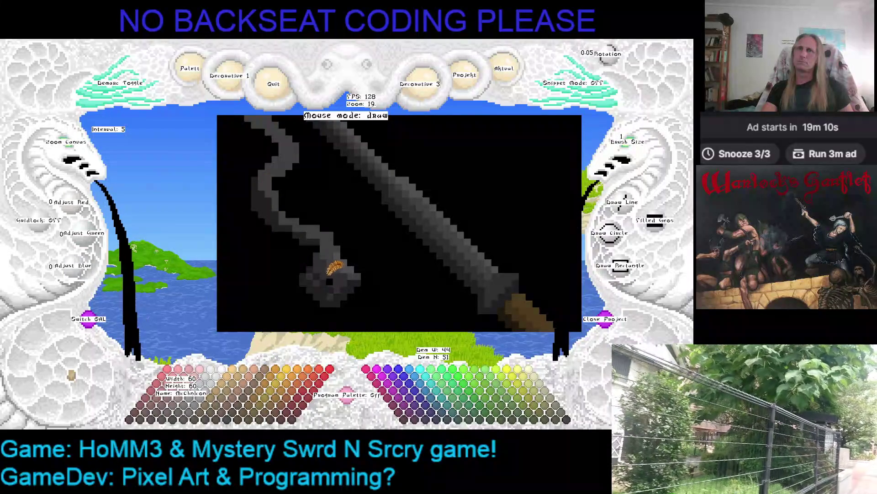
right_click(264, 179)
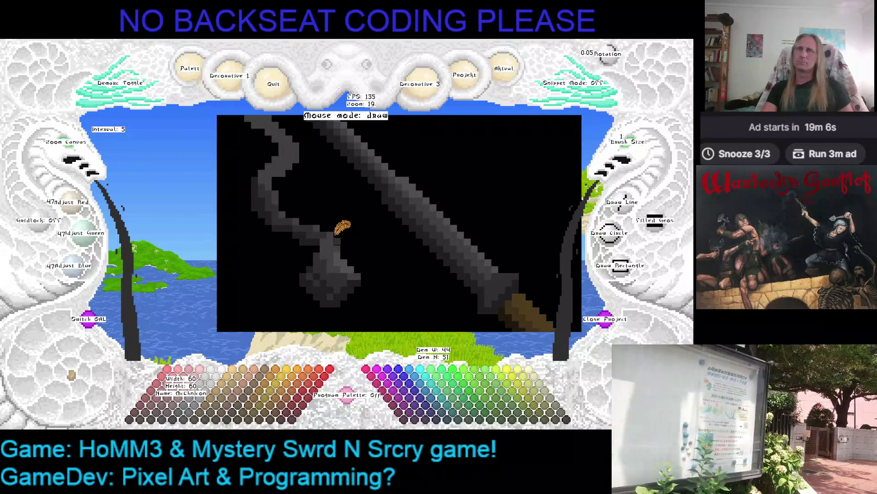
- Undo the bad ball edit and add a grey pixel to the ball's right edge, ending on 79/79/79
key("Up")
key("Left")
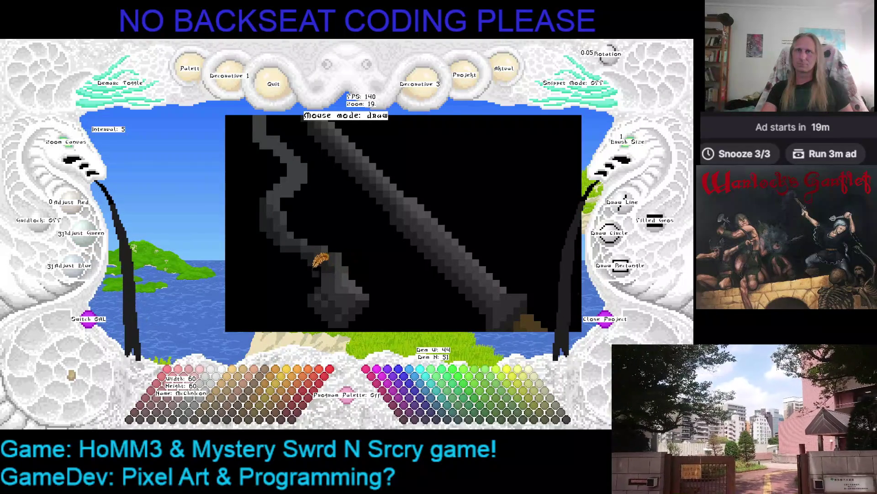
key("ctrl+z")
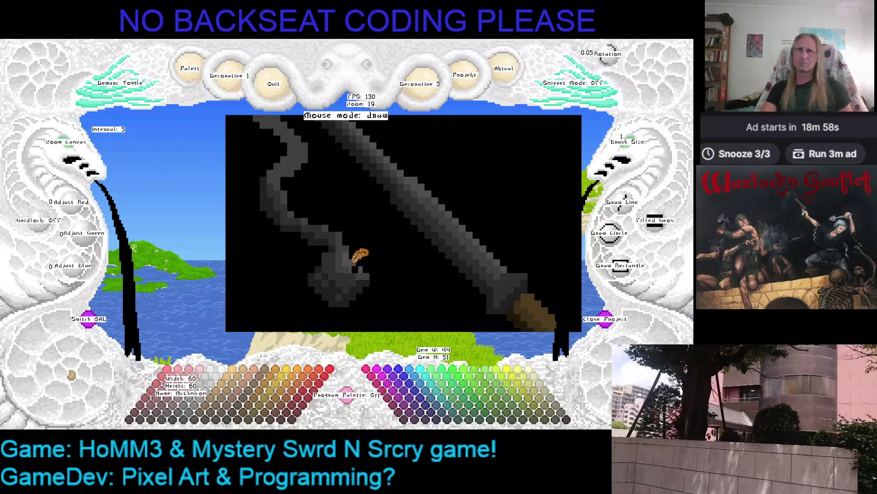
right_click(359, 257)
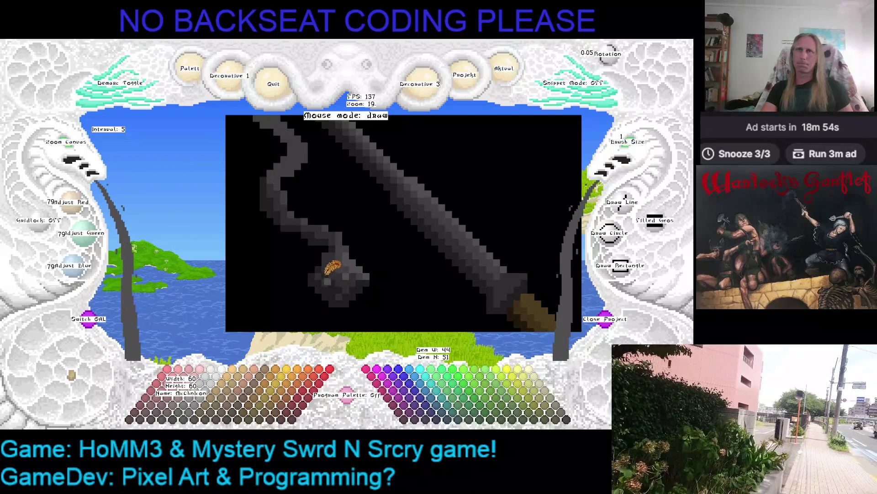
mouse_move(418, 275)
left_mouse_down()
mouse_move(408, 256)
mouse_move(421, 246)
left_mouse_up()
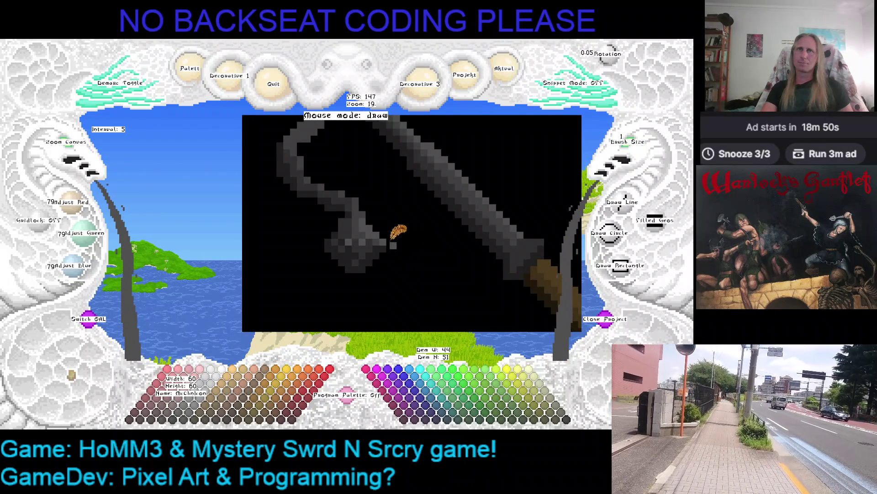
left_click(389, 242)
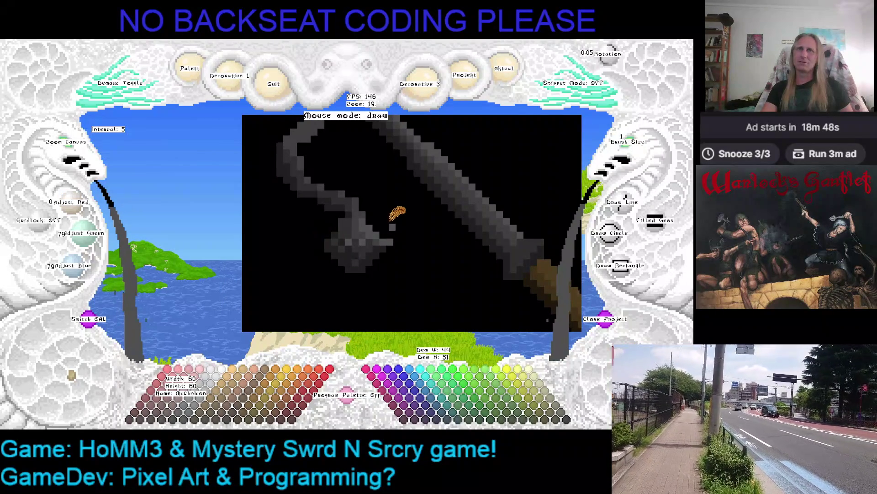
right_click(389, 249)
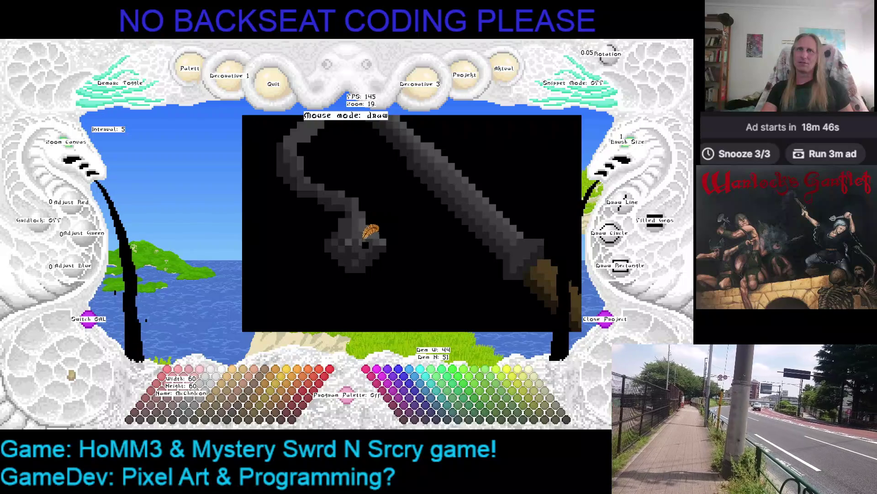
right_click(363, 239)
left_click_drag(393, 230, 414, 259)
left_click_drag(382, 231, 397, 241)
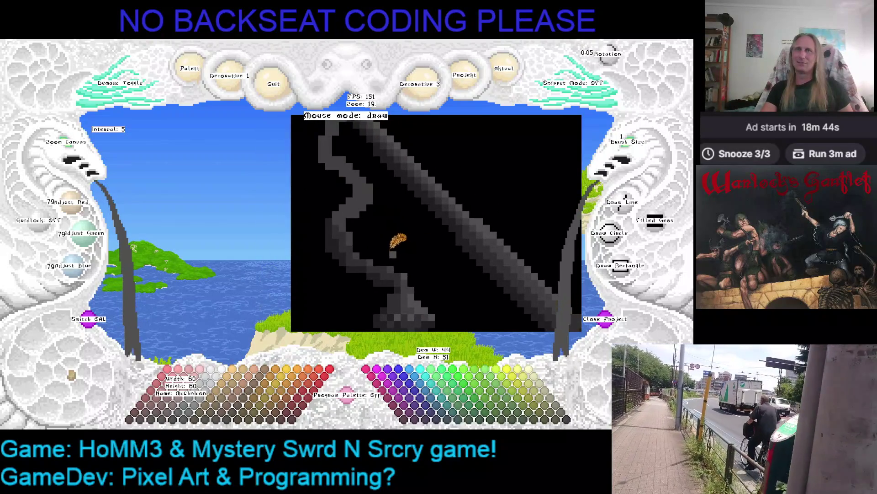
- Sample light and darker chain greys (47/47/47) up to the blade, then zoom from 19 to 15
right_click(384, 263)
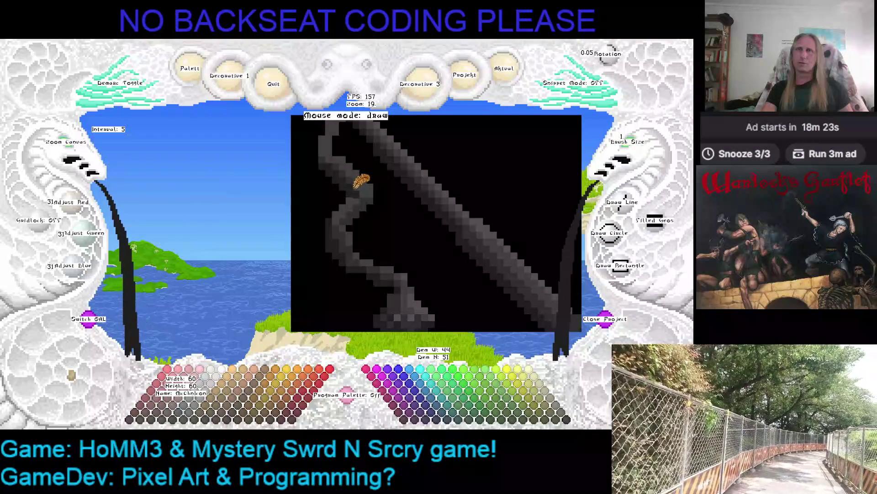
left_click_drag(324, 171, 372, 221)
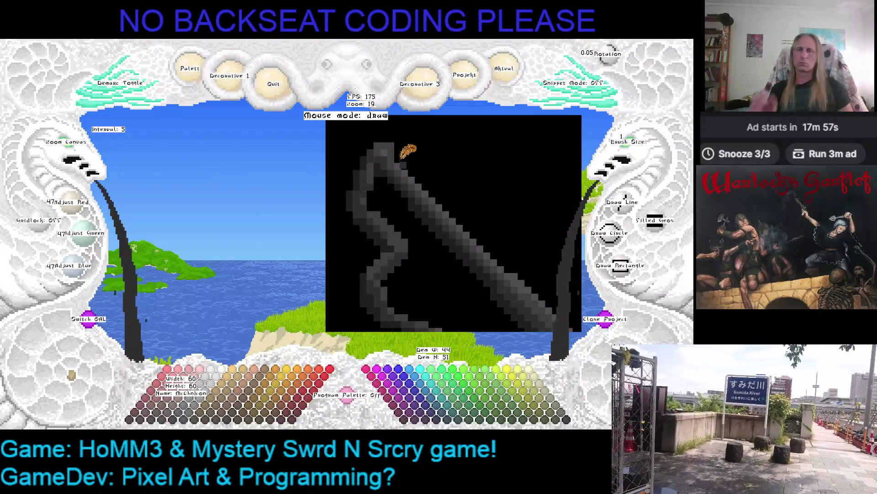
key("Right")
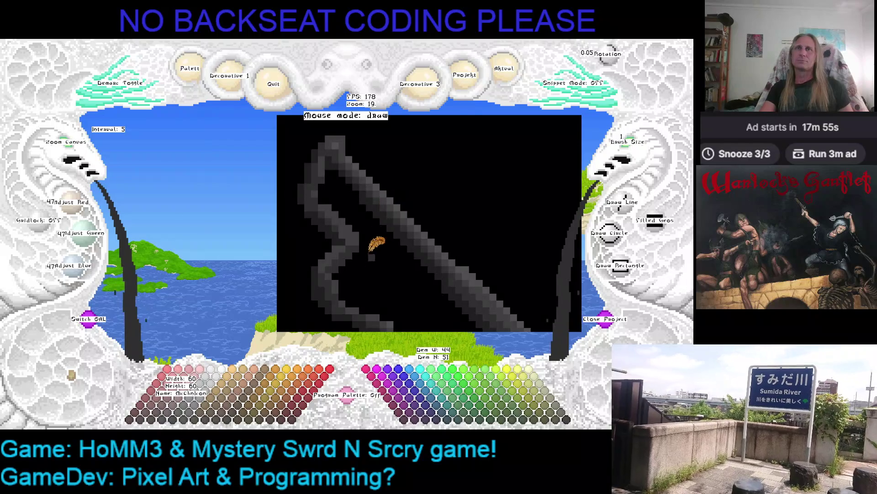
right_click(392, 198)
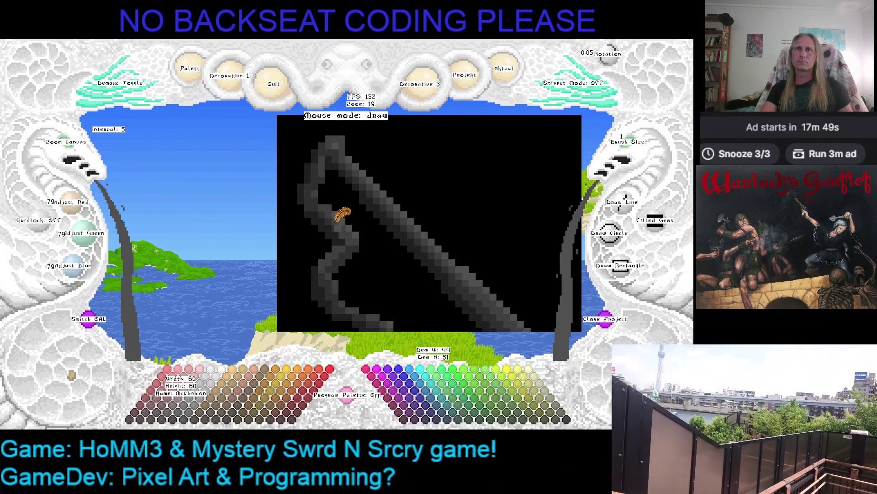
right_click(342, 216)
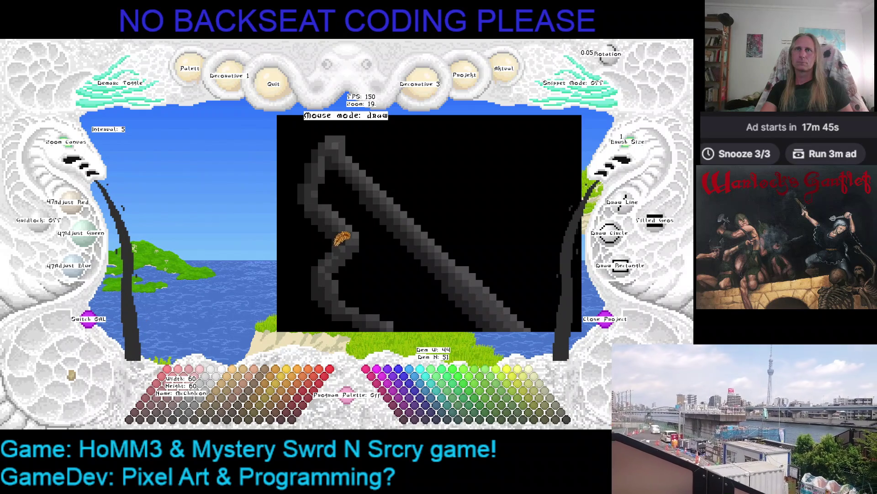
scroll(364, 243, "down", 2)
scroll(69, 148, "down", 2)
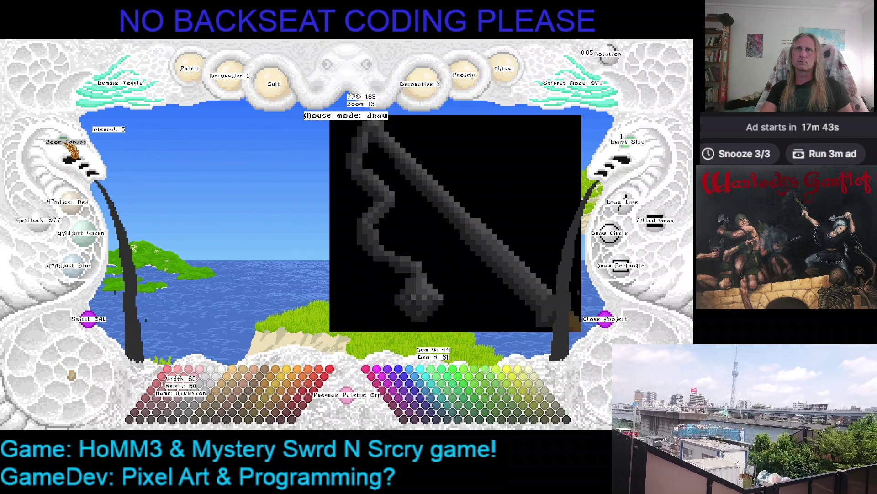
- Bring the whole sword and chain into view and enlarge it to inspect the chain
scroll(69, 148, "down", 4)
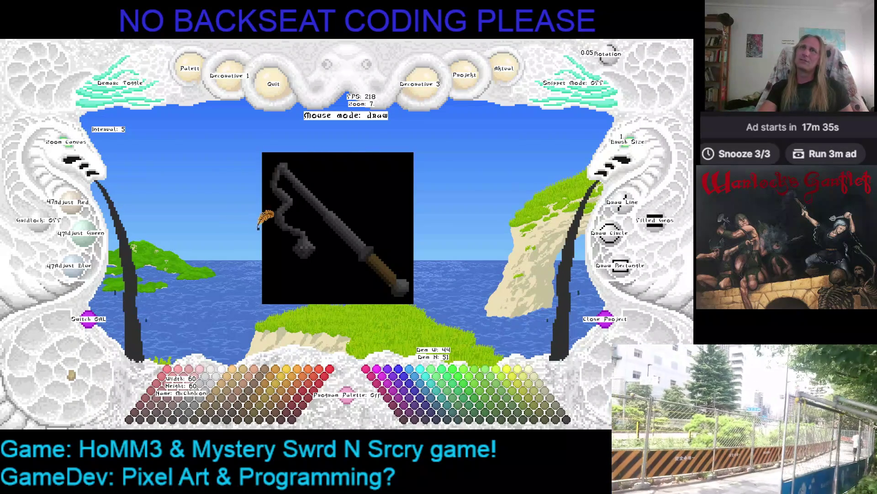
left_click_drag(259, 226, 194, 228)
left_click(88, 170)
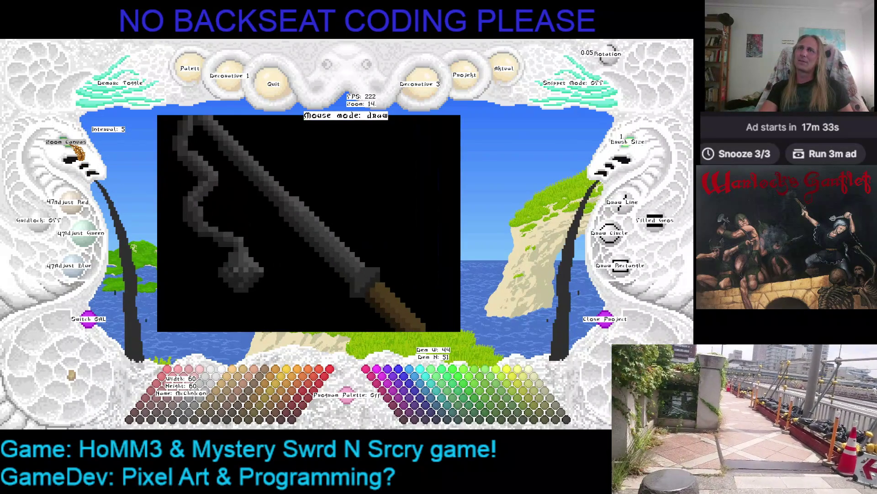
left_click_drag(268, 175, 307, 180)
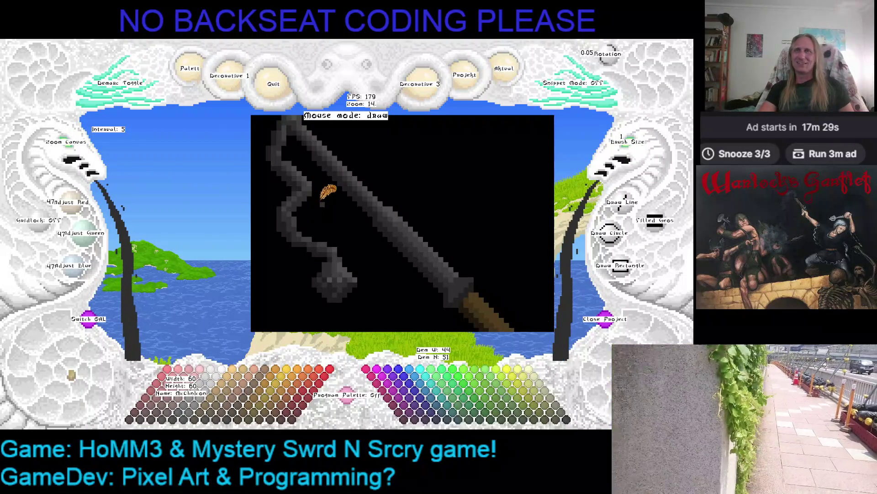
left_click(81, 152)
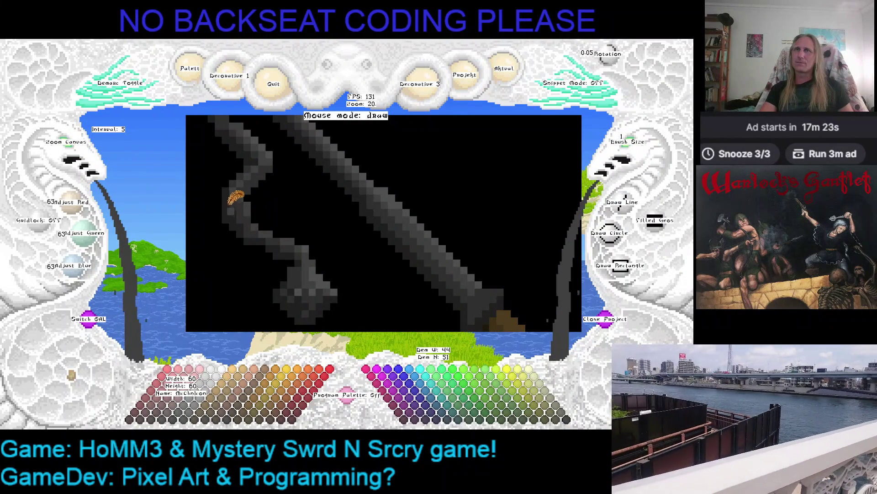
- Sample the chain's dark and mid greys, save the drawing and quit Kaleidomancer
right_click(229, 200)
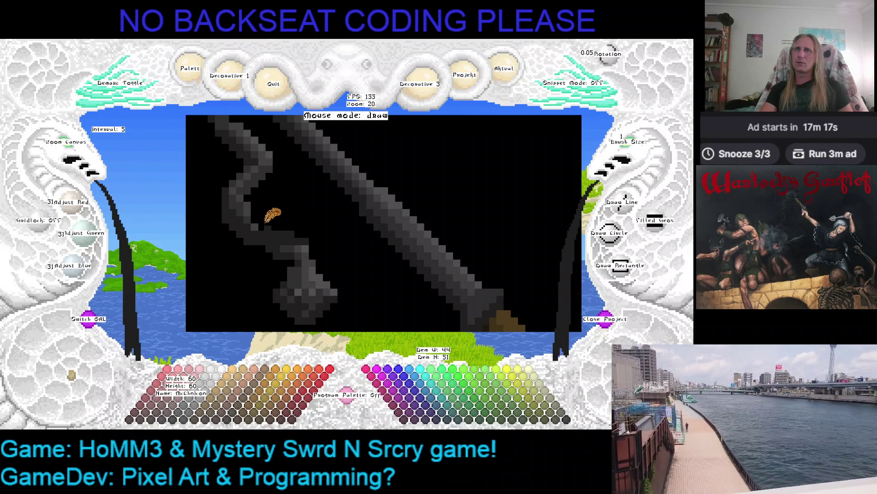
right_click(301, 237)
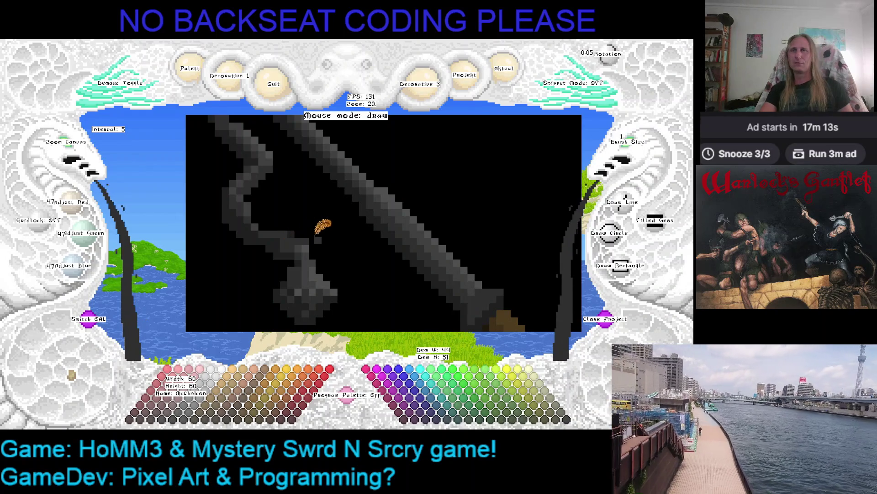
key("ctrl+s")
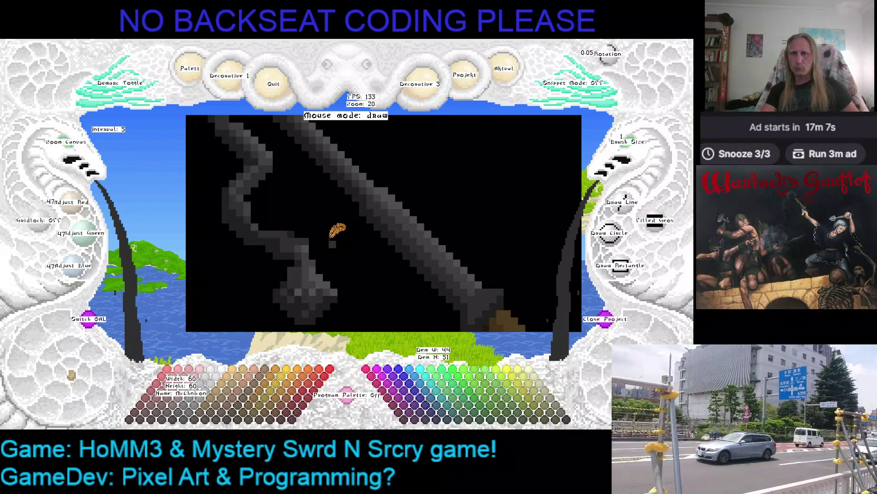
key("Escape")
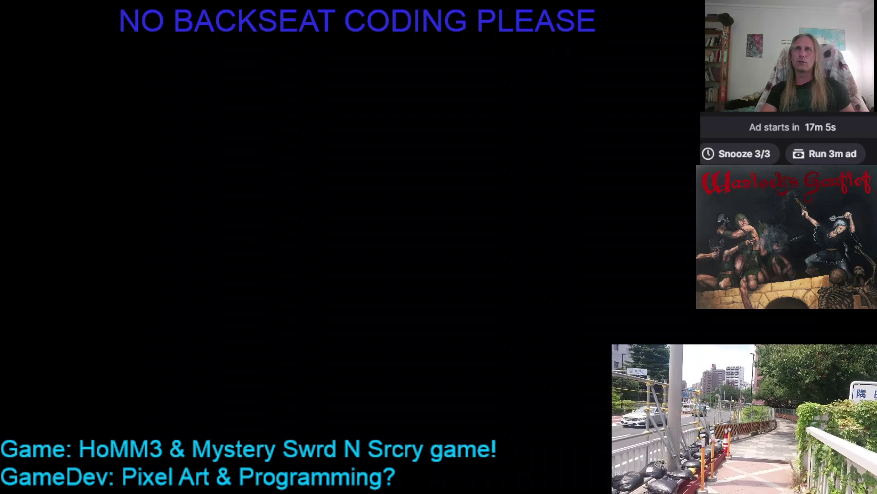
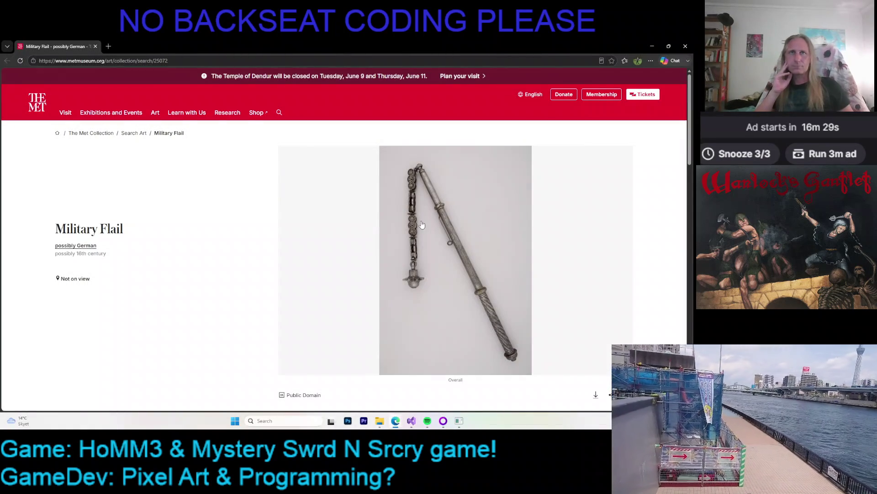
- Open the Met's Military Flail photo full-screen and zoom in on it
left_click(421, 224)
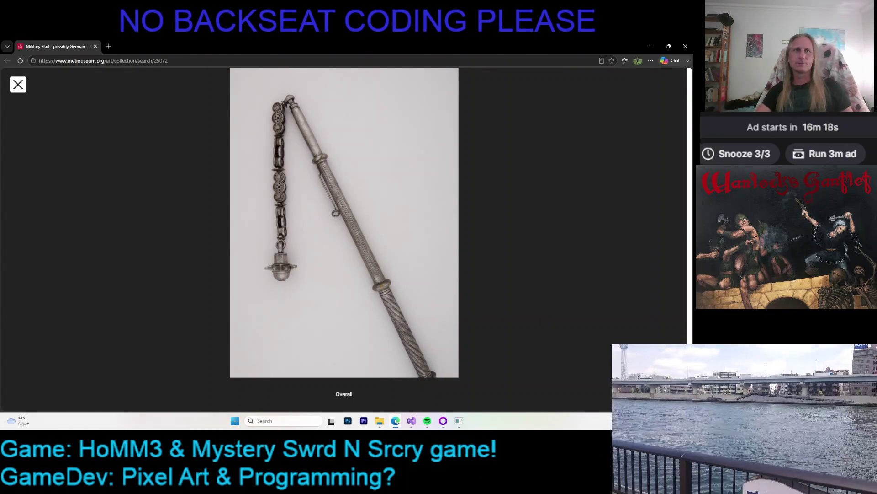
scroll(295, 234, "up", 2)
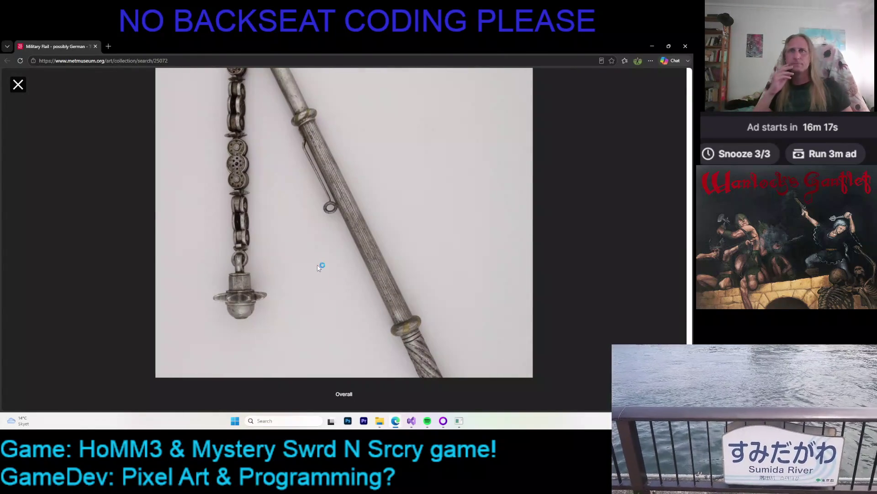
scroll(314, 232, "up", 2)
scroll(314, 233, "down", 3)
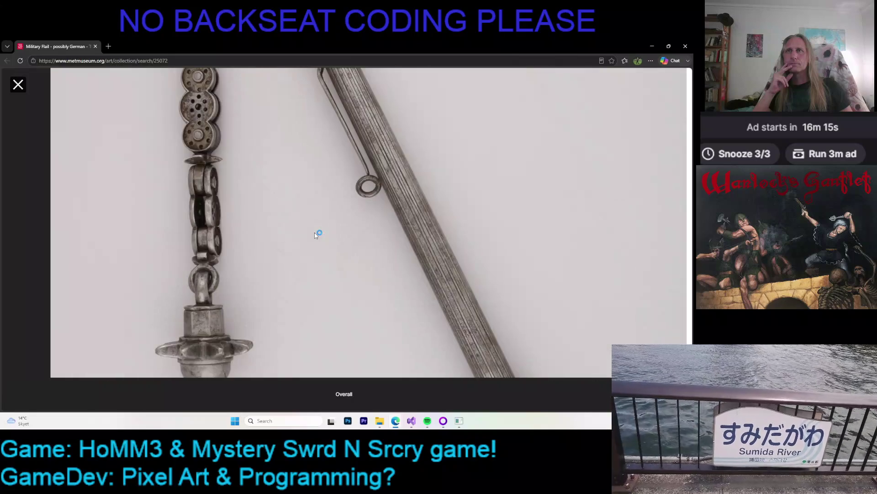
scroll(343, 201, "down", 2)
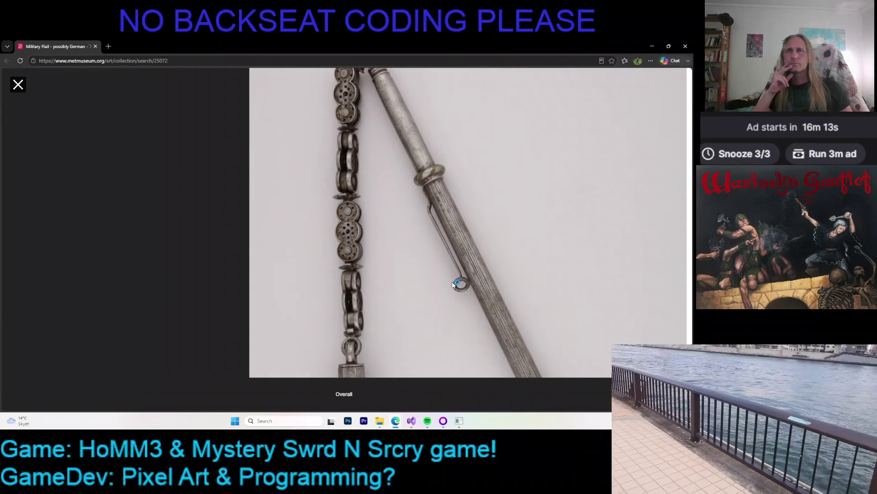
scroll(375, 180, "up", 2)
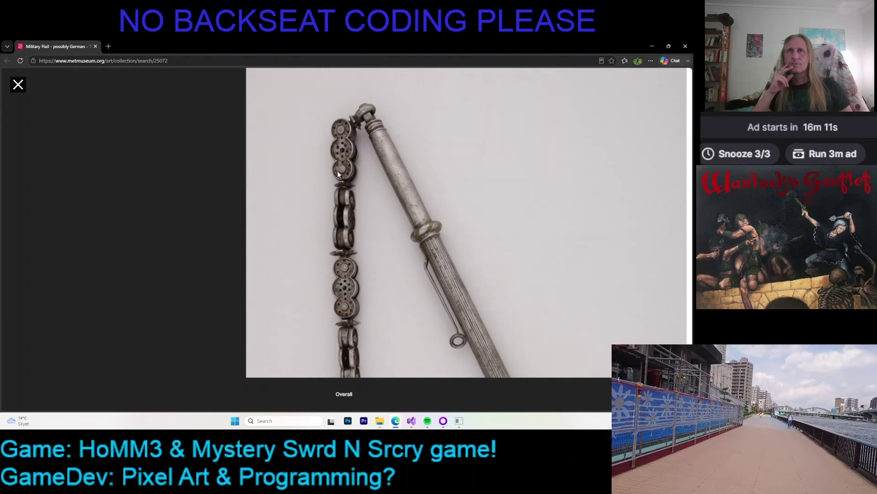
- Pan the enlarged photo across the flail's chain and shaft for reference
left_click_drag(391, 276, 373, 229)
mouse_move(364, 265)
left_mouse_down()
mouse_move(373, 224)
mouse_move(408, 244)
mouse_move(396, 273)
left_mouse_up()
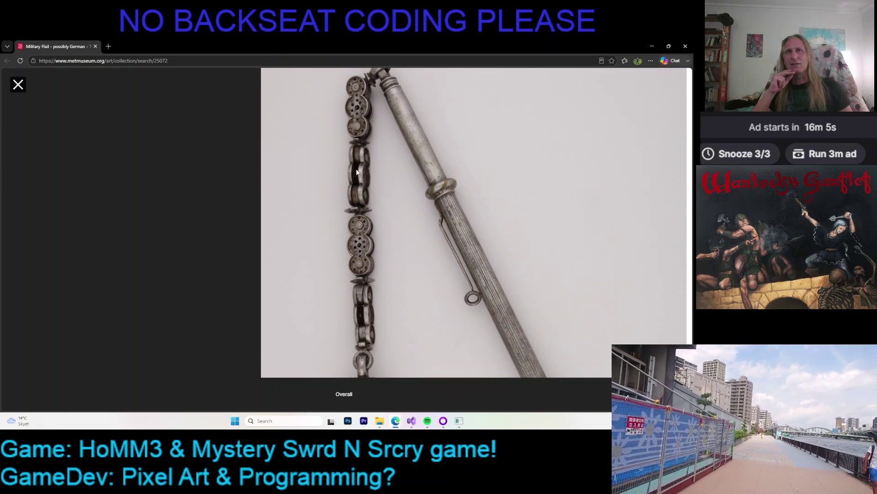
mouse_move(358, 180)
left_mouse_down()
mouse_move(364, 163)
mouse_move(346, 244)
mouse_move(349, 227)
left_mouse_up()
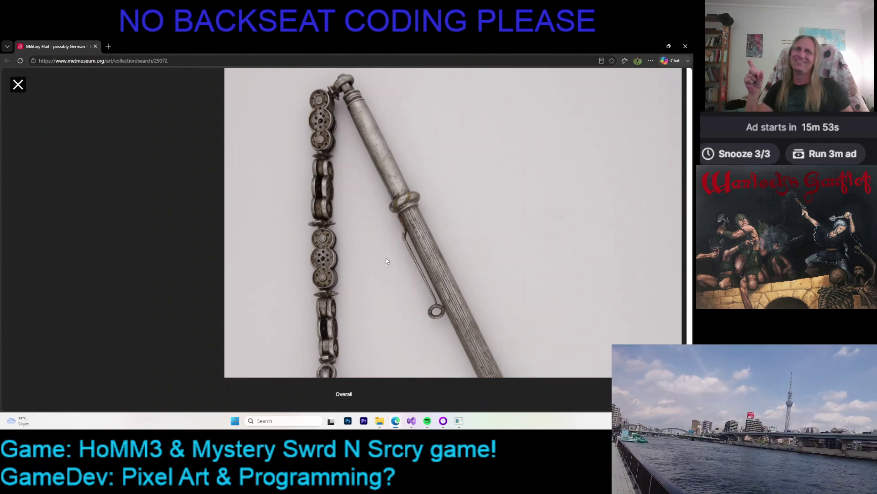
left_click(464, 424)
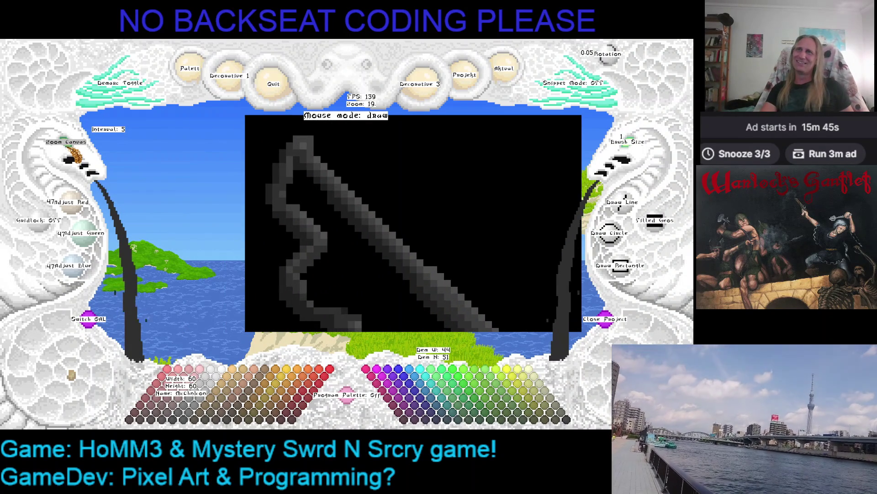
- Paint black over part of the grey stroke, then sample its dark and lighter greys
scroll(86, 165, "down", 5)
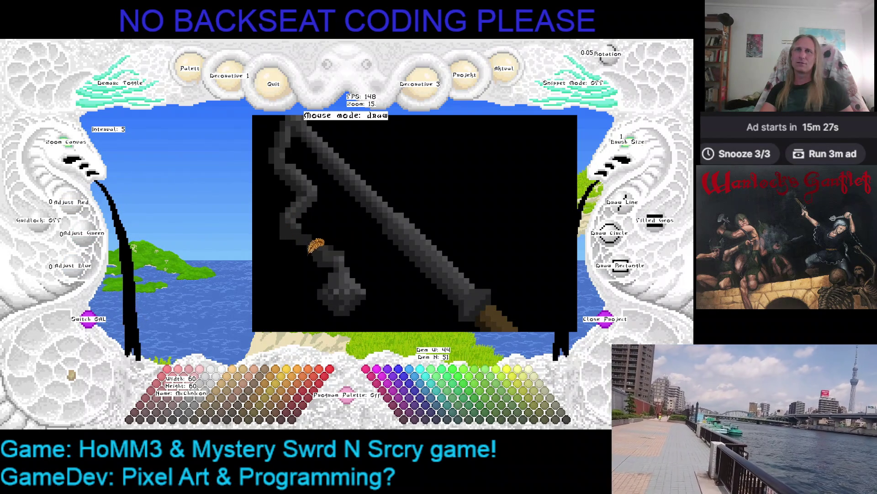
mouse_move(328, 253)
left_mouse_down()
mouse_move(304, 224)
mouse_move(294, 225)
mouse_move(317, 242)
mouse_move(297, 223)
mouse_move(285, 224)
mouse_move(330, 232)
mouse_move(337, 246)
mouse_move(321, 229)
mouse_move(287, 224)
mouse_move(315, 231)
mouse_move(352, 222)
mouse_move(345, 170)
mouse_move(365, 192)
left_mouse_up()
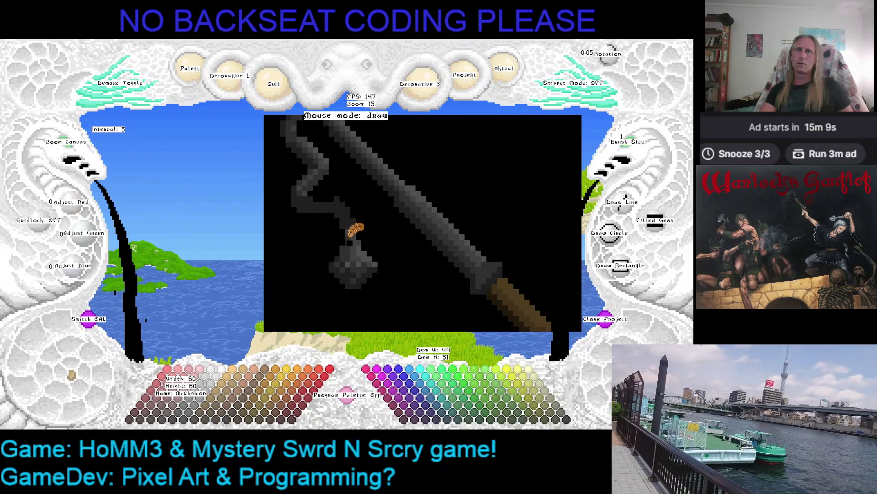
right_click(326, 202)
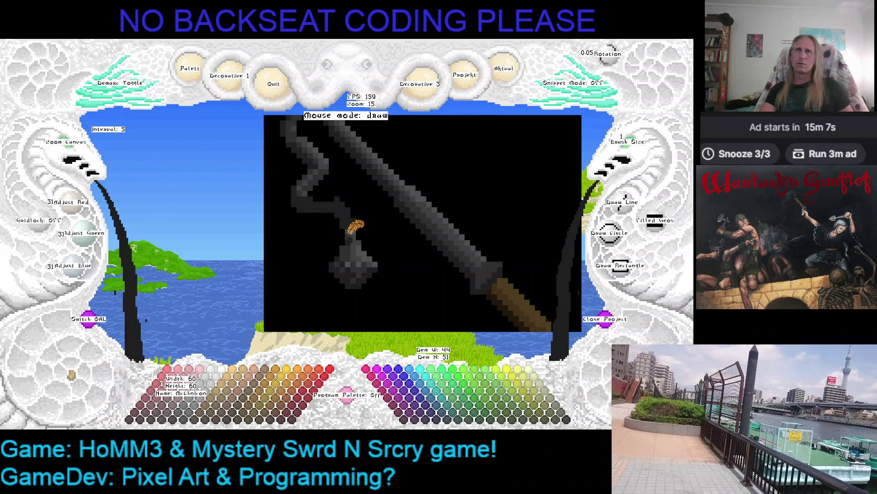
right_click(352, 228)
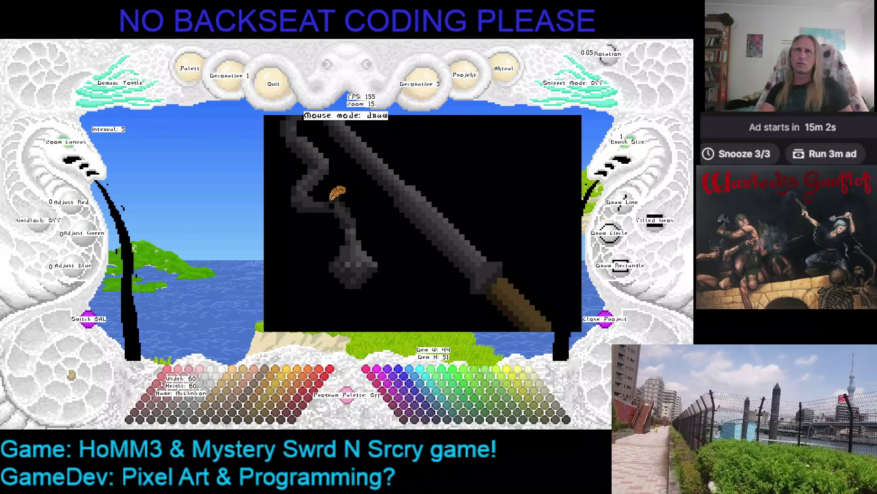
right_click(333, 197)
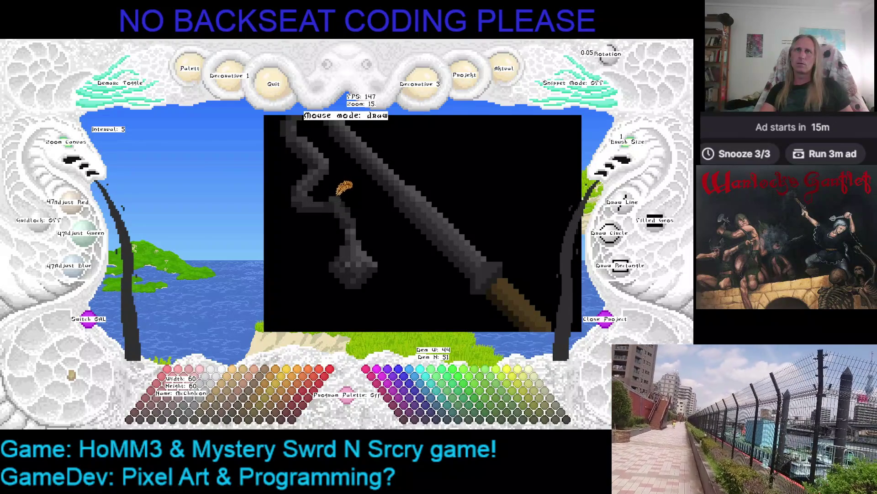
scroll(86, 155, "up", 2)
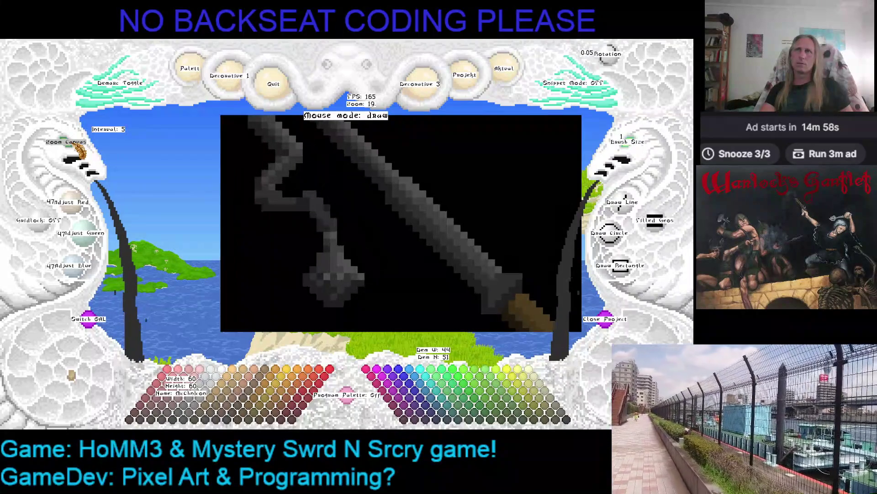
- Zoom in and pan over the lower strokes, undo the last change, then zoom out to the whole icon
scroll(256, 182, "up", 3)
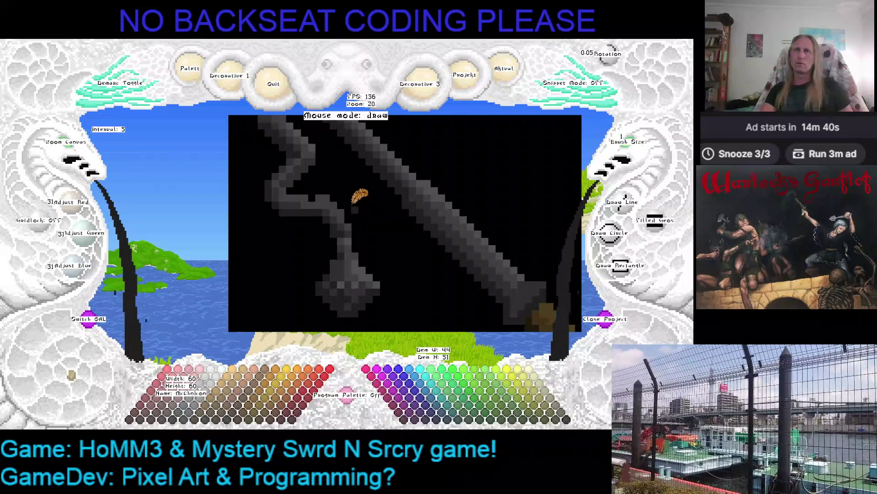
left_click_drag(365, 196, 418, 217)
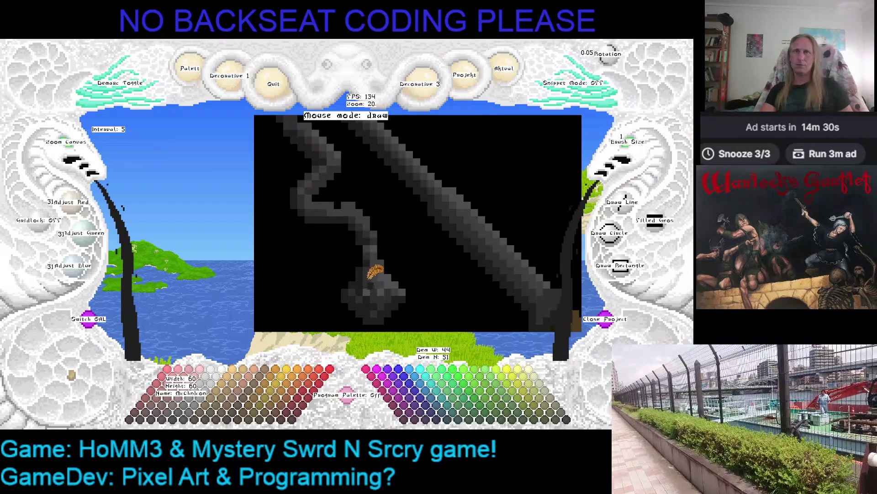
scroll(373, 270, "up", 1)
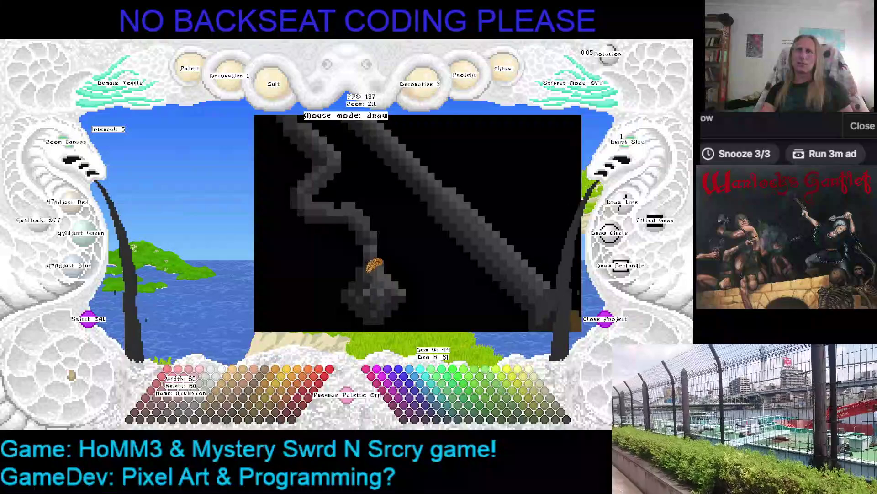
mouse_move(409, 273)
left_mouse_down()
mouse_move(414, 214)
mouse_move(423, 208)
mouse_move(431, 219)
mouse_move(328, 258)
mouse_move(392, 274)
left_mouse_up()
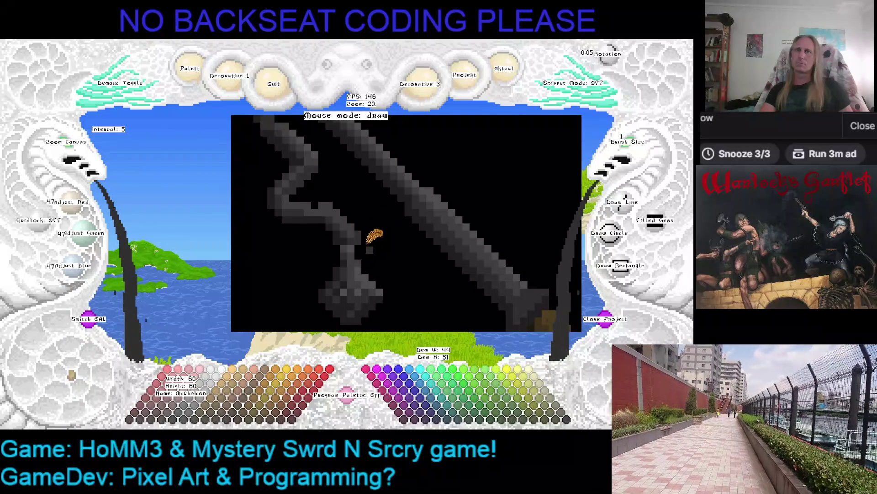
key("r")
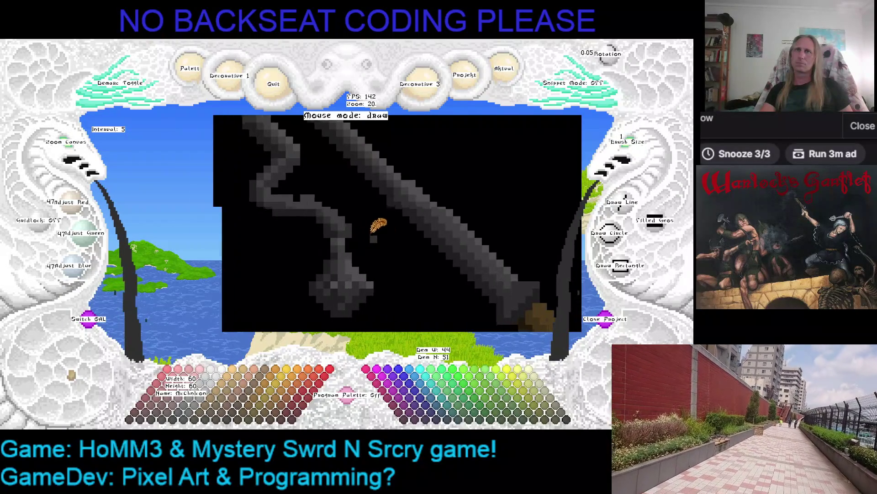
left_click(75, 151)
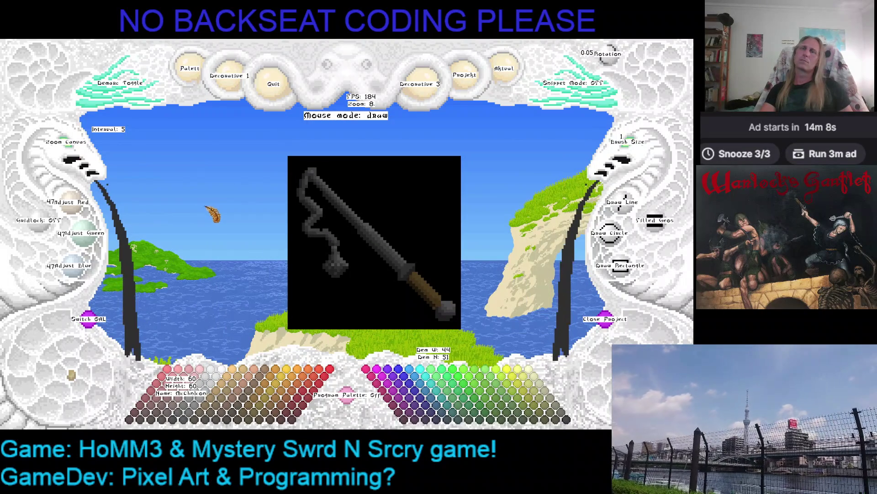
- Zoom back in and sample the stroke's mid greys and the black background
left_click(71, 156)
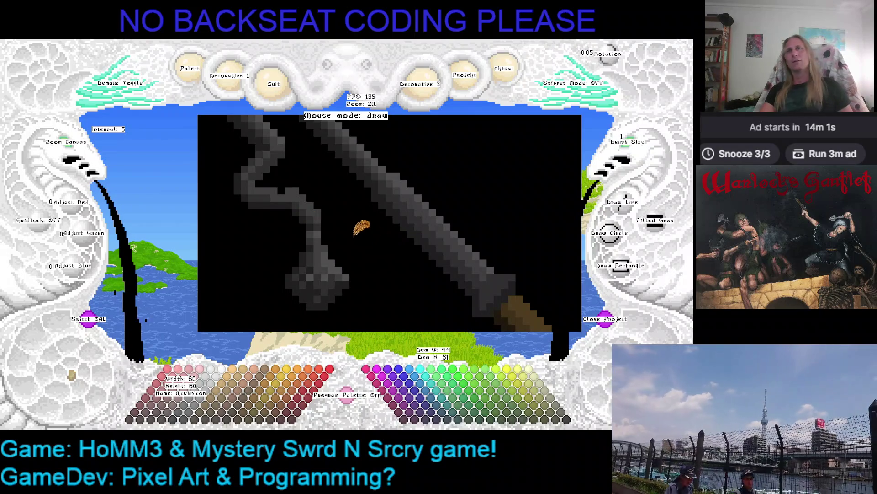
left_click_drag(359, 223, 412, 230)
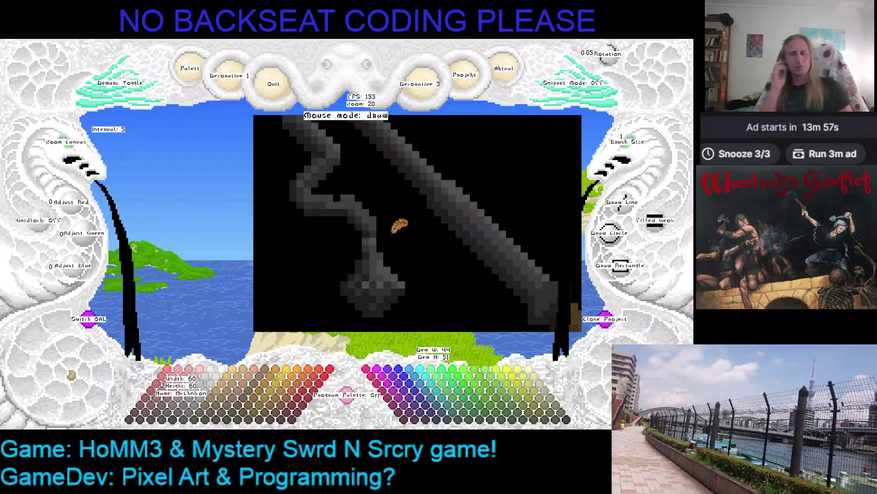
right_click(378, 244)
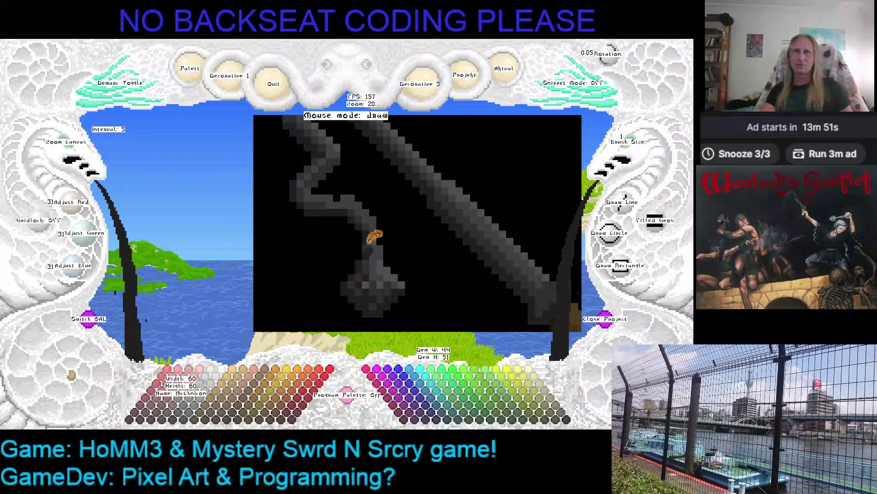
right_click(375, 234)
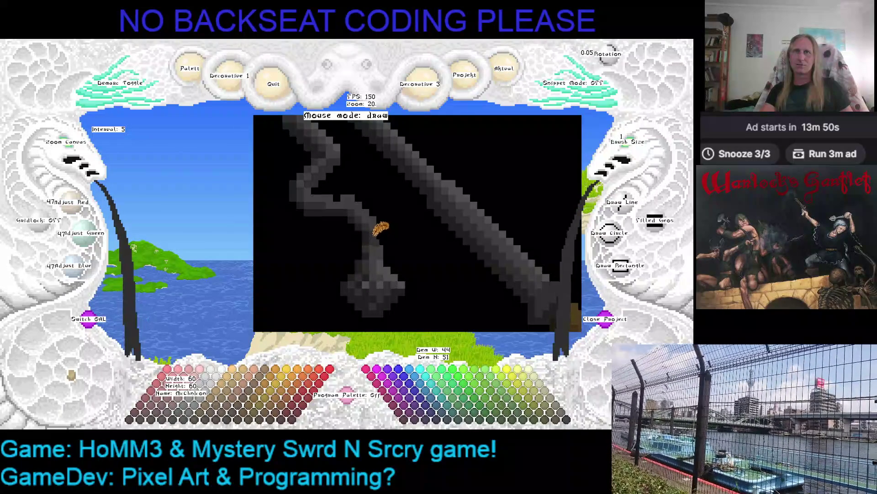
right_click(376, 238)
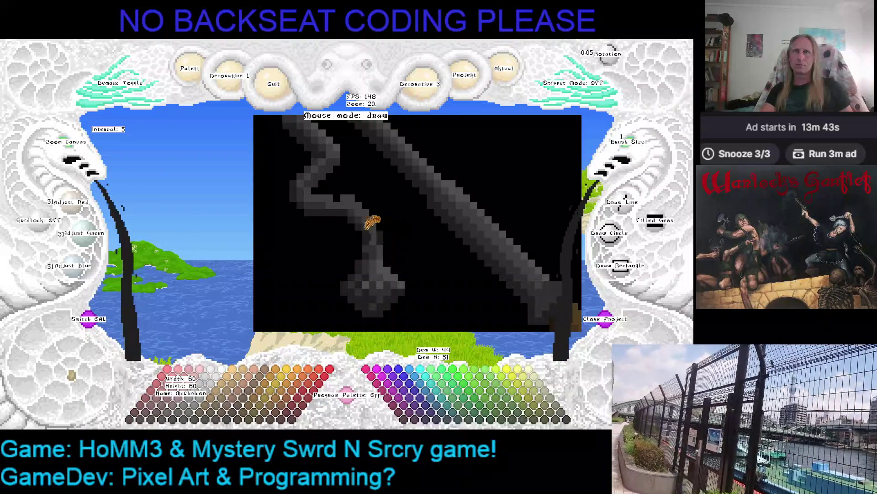
right_click(364, 229)
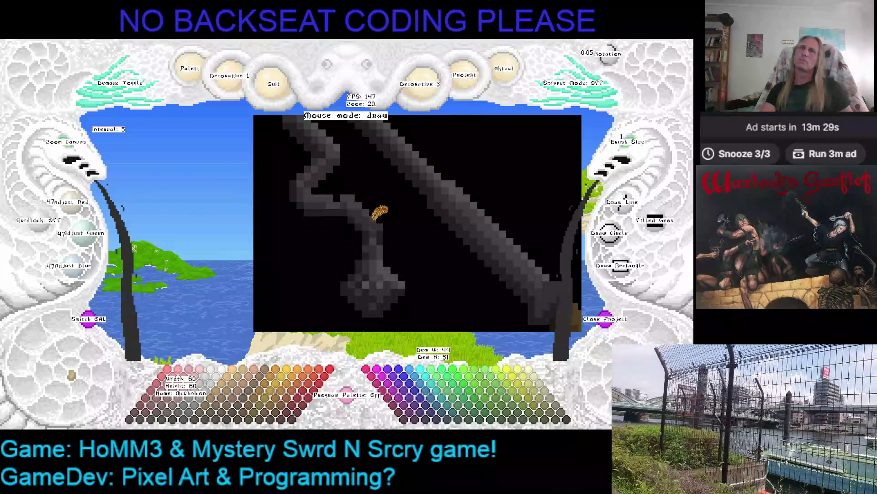
- Undo the last change and darken a pixel on the curved stroke below the barrel
key("r")
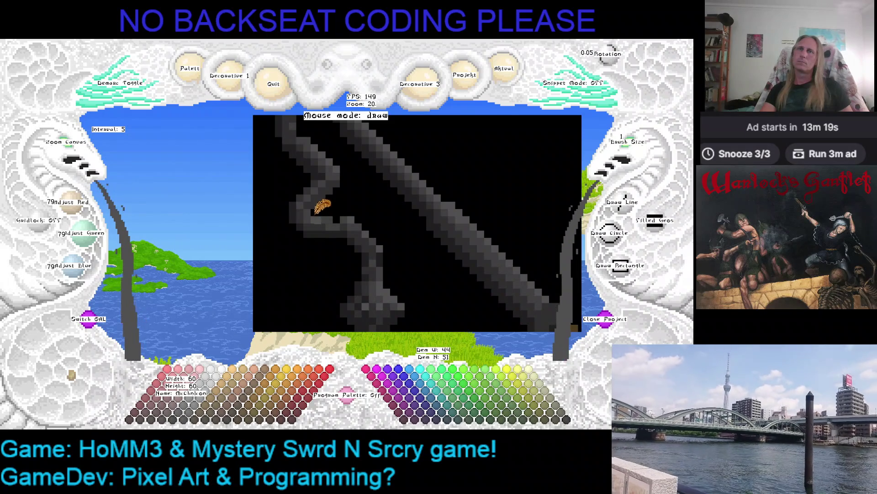
left_click(332, 223)
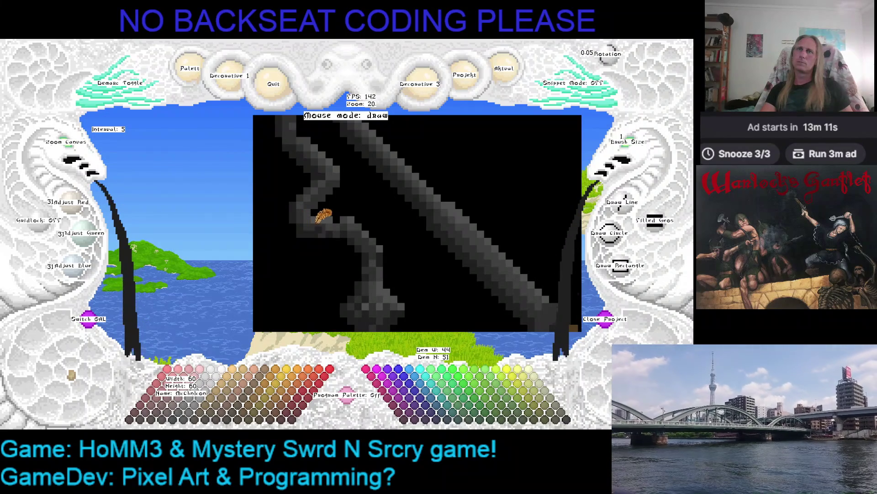
scroll(319, 203, "up", 2)
scroll(274, 186, "down", 4)
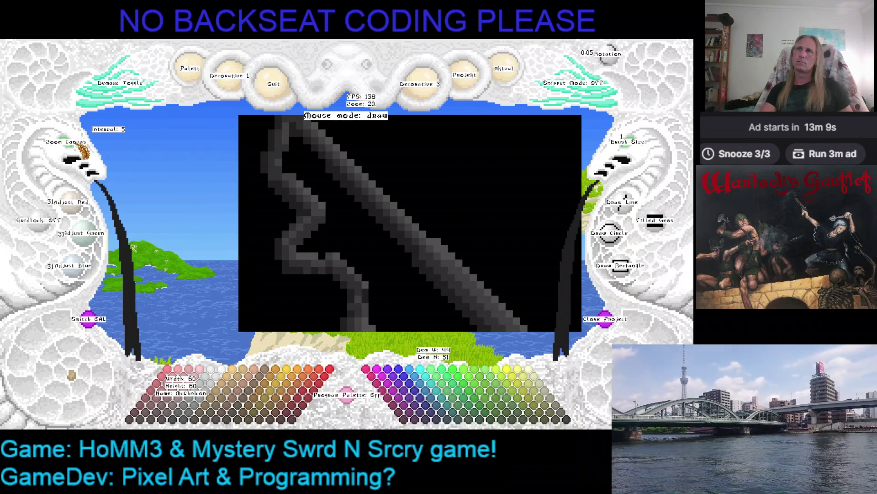
- Sample a darker grey and paint a dark grey pixel near the top of the stroke
scroll(78, 150, "down", 4)
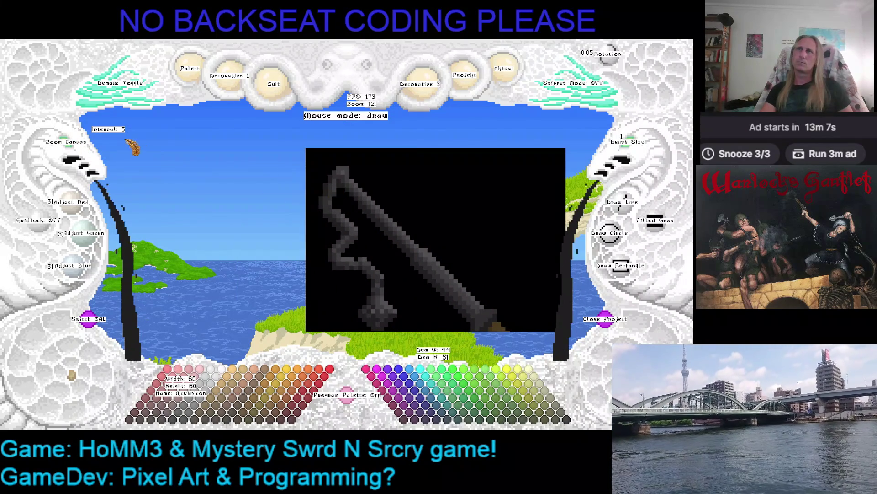
scroll(80, 149, "up", 12)
scroll(283, 202, "down", 4)
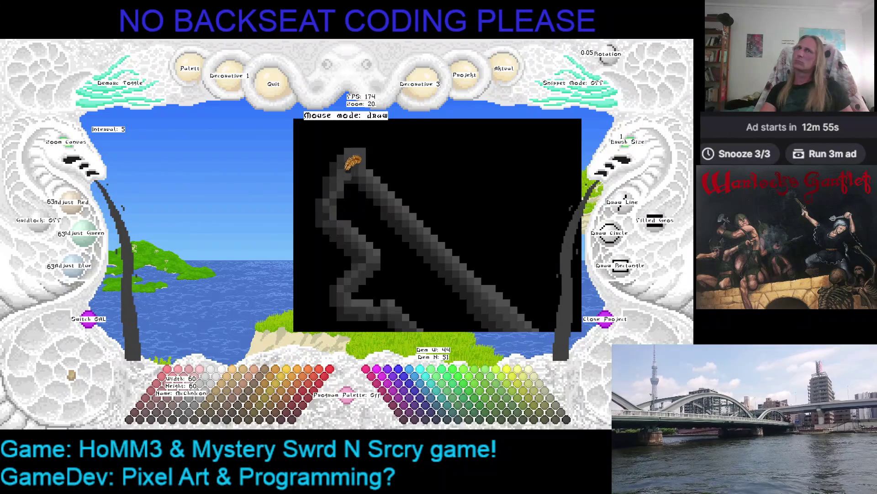
mouse_move(396, 149)
left_mouse_down()
mouse_move(299, 115)
mouse_move(352, 162)
left_mouse_up()
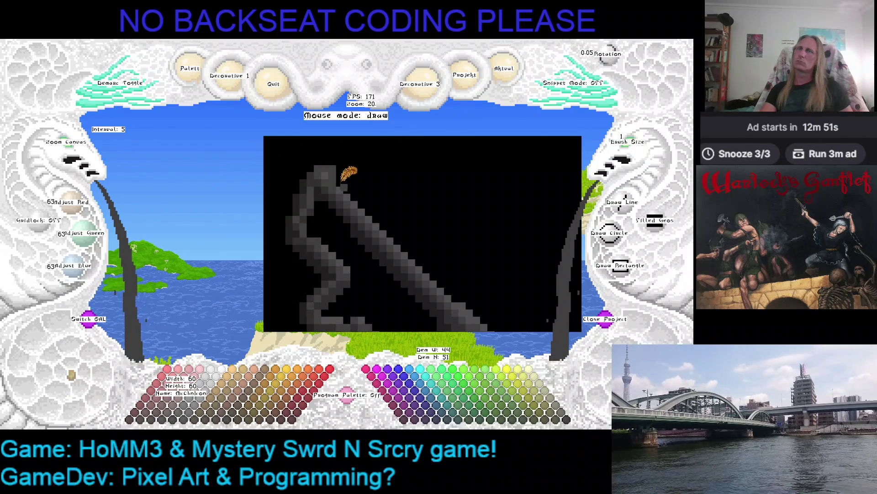
right_click(327, 169)
left_click(373, 186)
- Sample black, the dark grey and a lighter grey from the stroke's upper end, ending on black
mouse_move(372, 186)
left_mouse_down()
mouse_move(311, 178)
mouse_move(346, 168)
mouse_move(334, 168)
left_mouse_up()
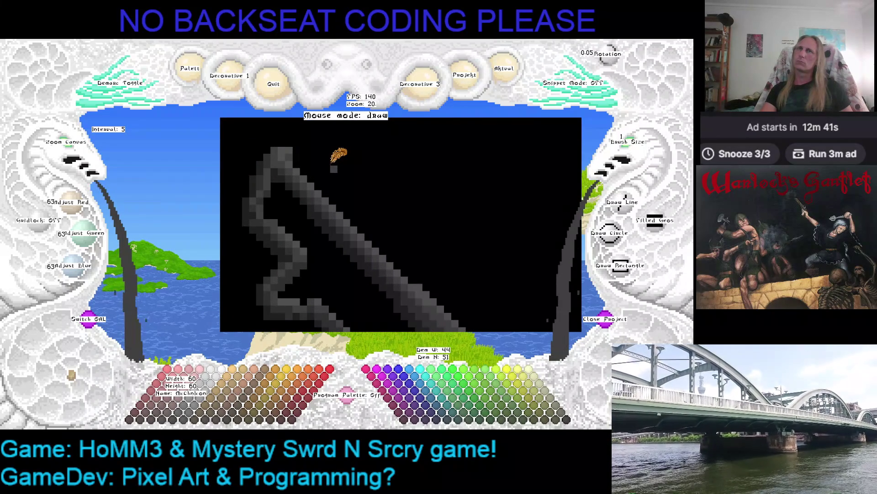
right_click(334, 169)
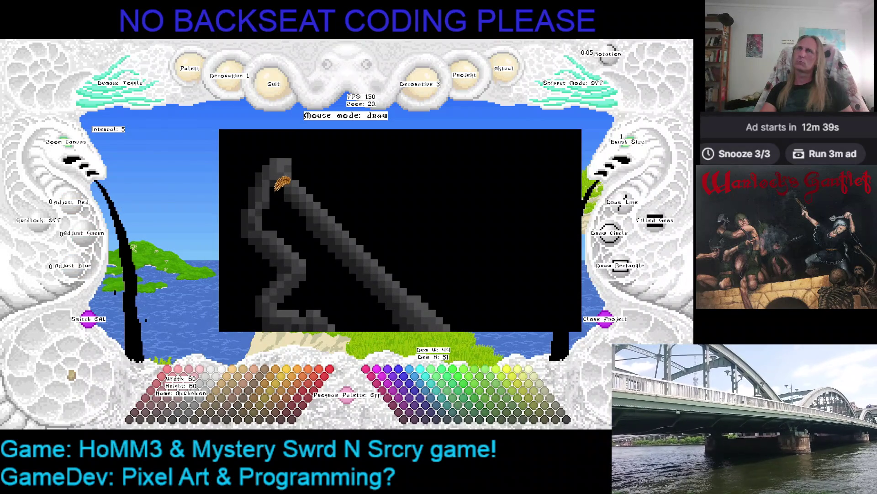
right_click(279, 177)
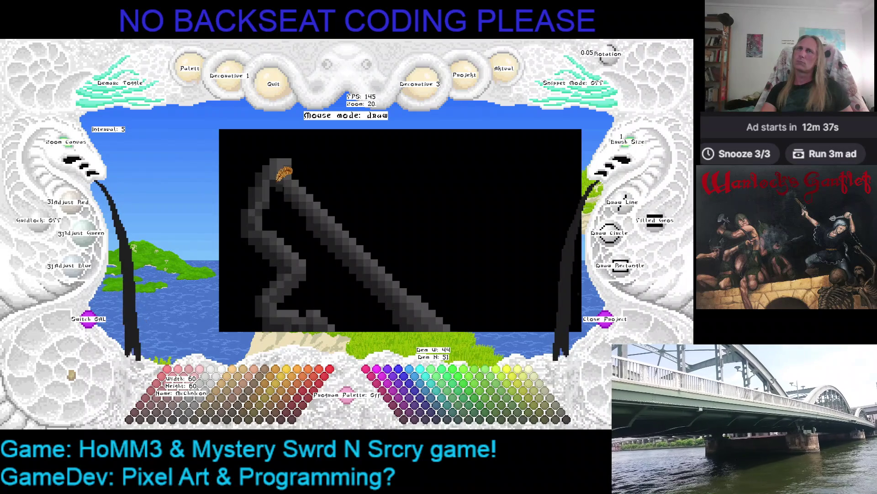
right_click(299, 180)
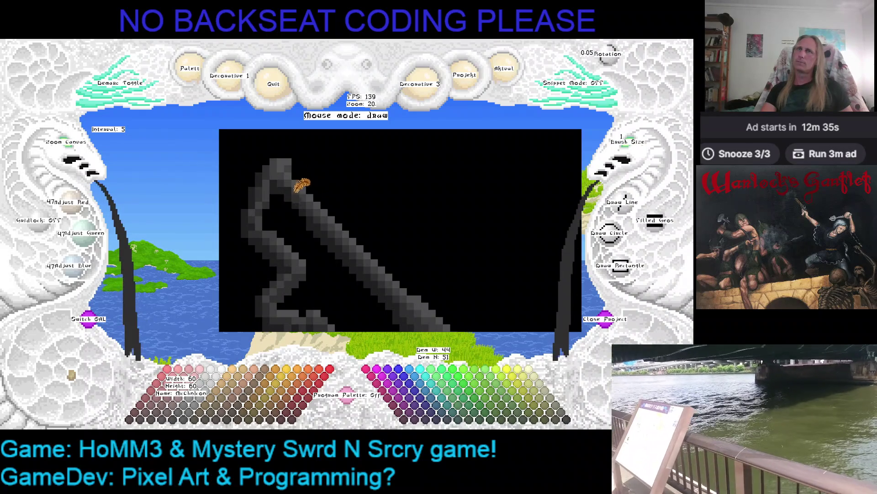
right_click(297, 154)
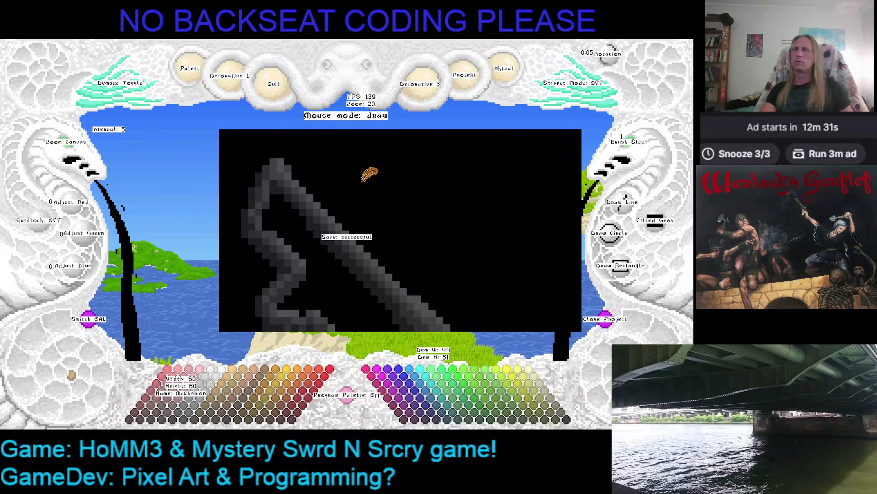
scroll(72, 145, "down", 5)
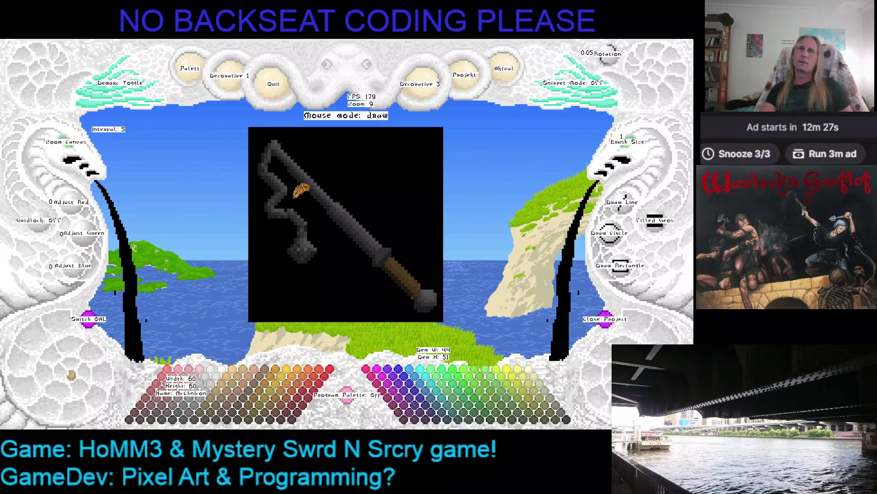
- Glance at the Aktual menu, then switch to the Kaleidomancer folder under Desktop > GAMEDEV
scroll(64, 147, "up", 10)
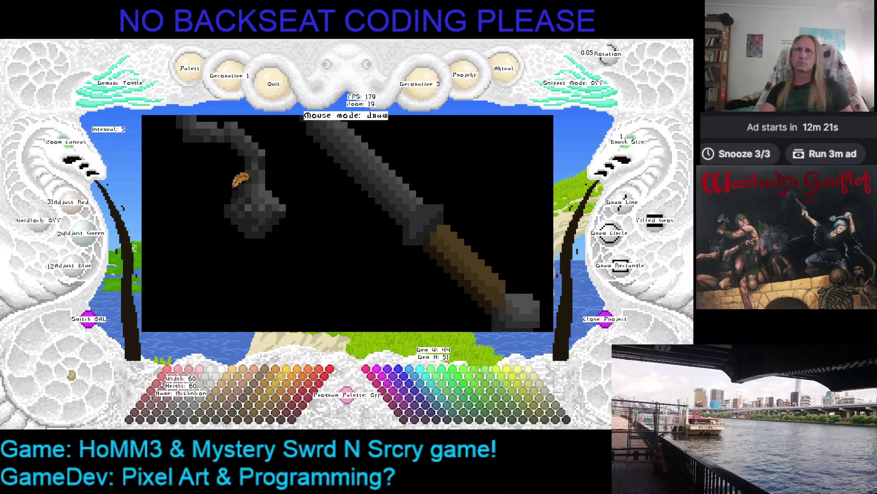
scroll(70, 153, "down", 11)
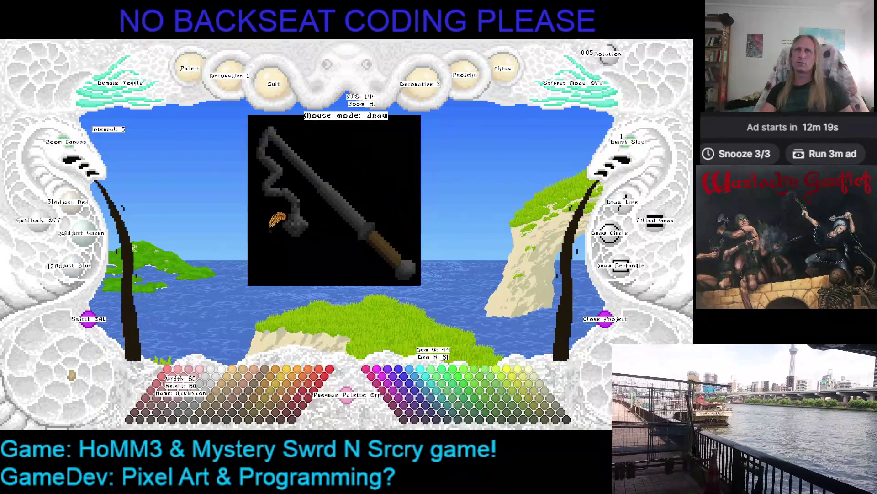
left_click(502, 75)
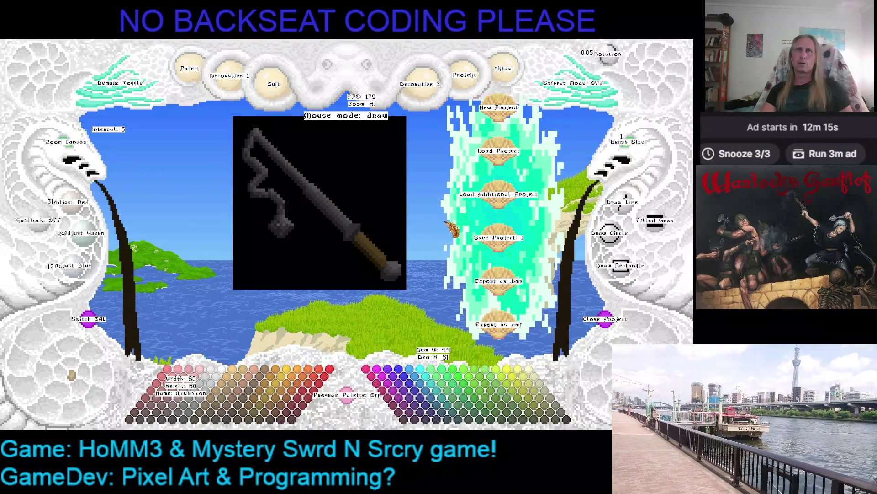
left_click(504, 69)
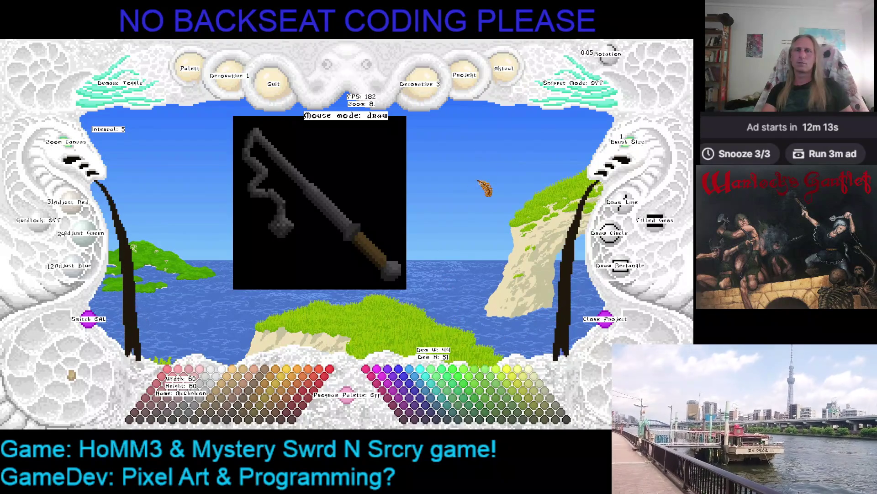
key("alt+Tab")
key("Down")
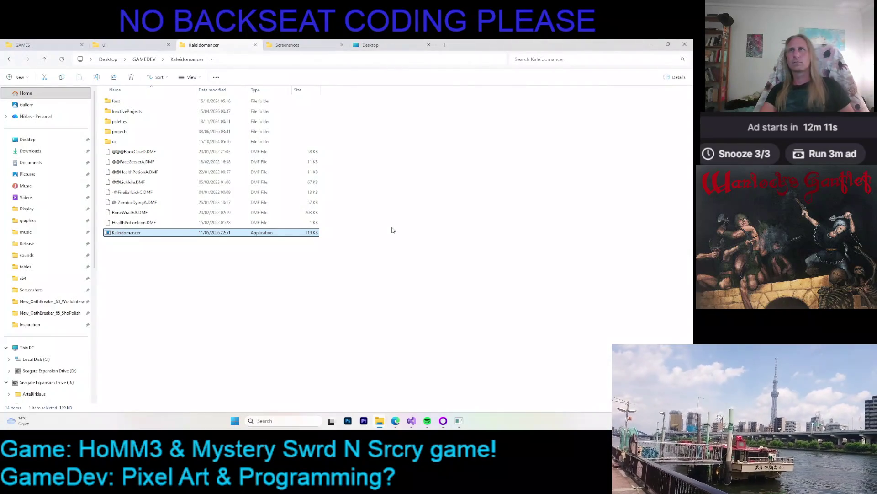
- Open the McChnIcon project folder and the game's UI graphics folder
left_click(150, 134)
double_click(150, 135)
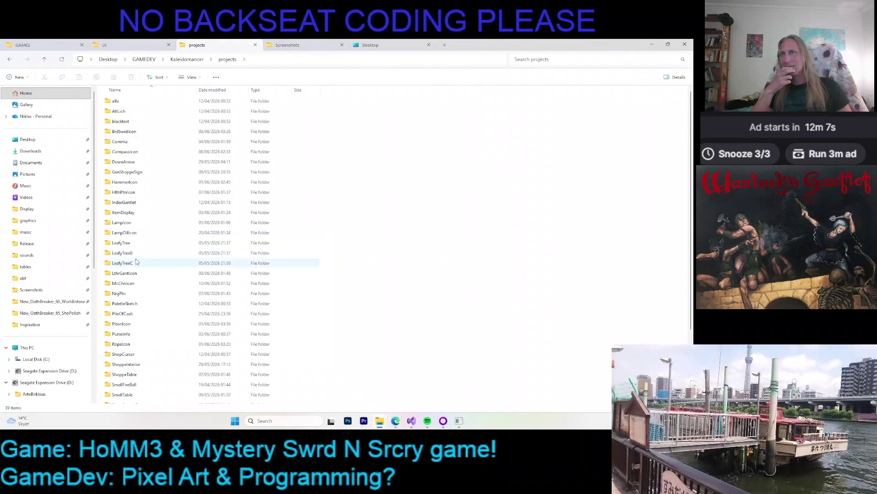
double_click(133, 283)
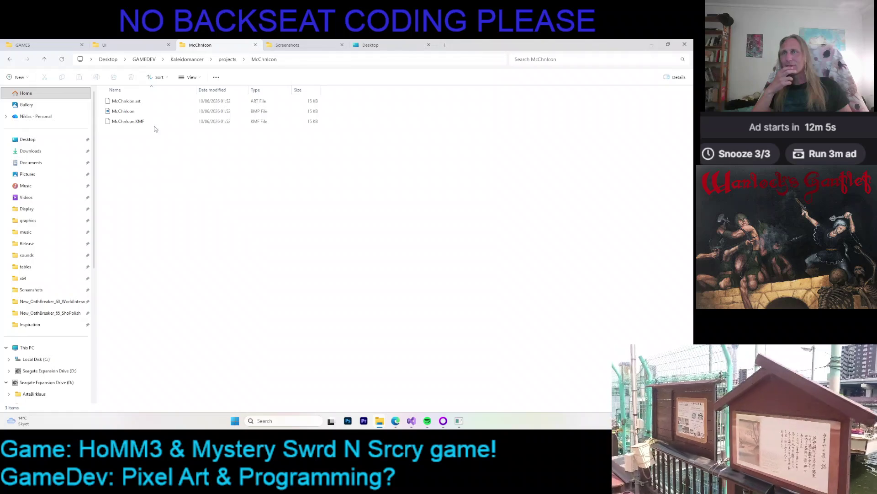
left_click(105, 45)
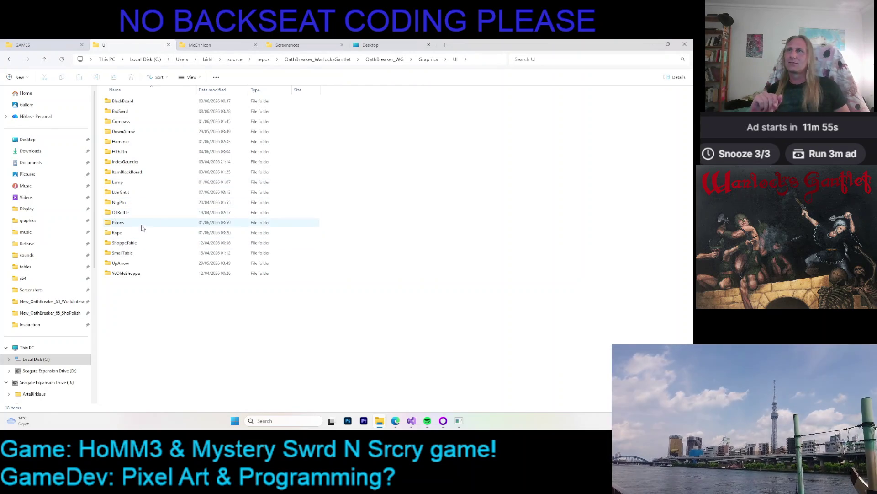
- Duplicate the BrdSwrd folder as McChnIcon and delete its old BrdSwrdIcon.KMF file
left_click(135, 113)
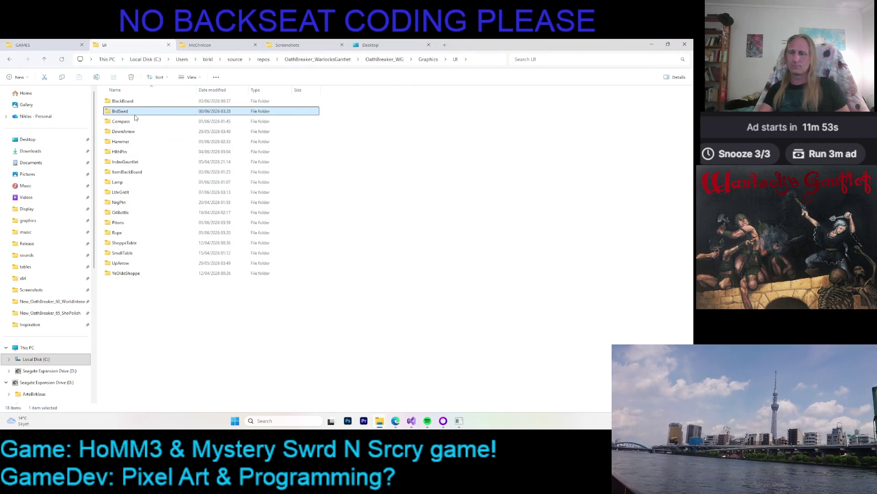
key("ctrl+c")
key("ctrl+v")
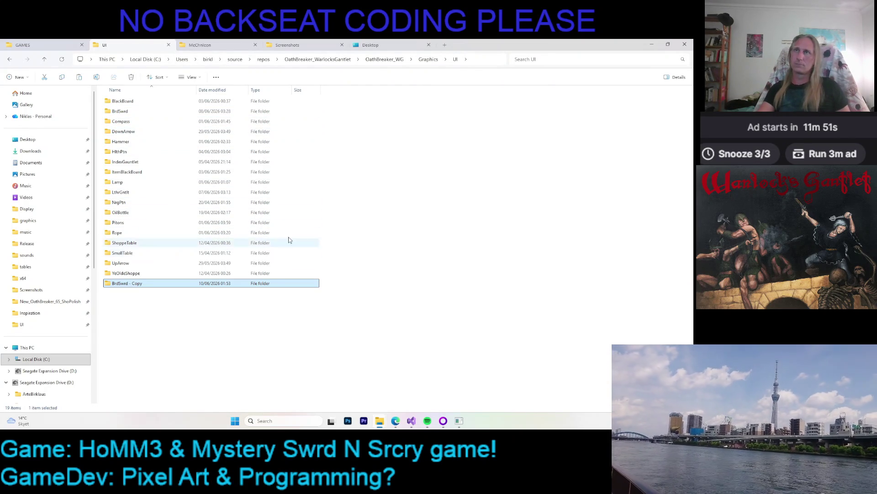
key("F2")
type("McChrison")
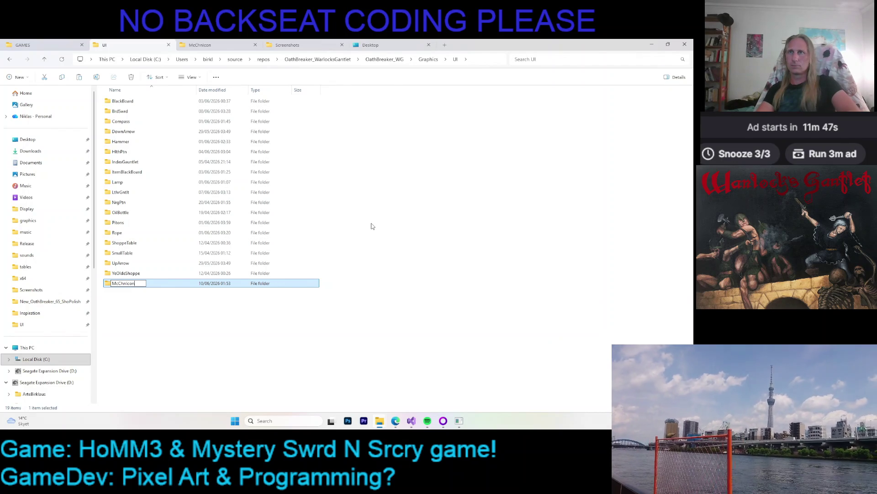
key("Return")
key("Return")
key("Return")
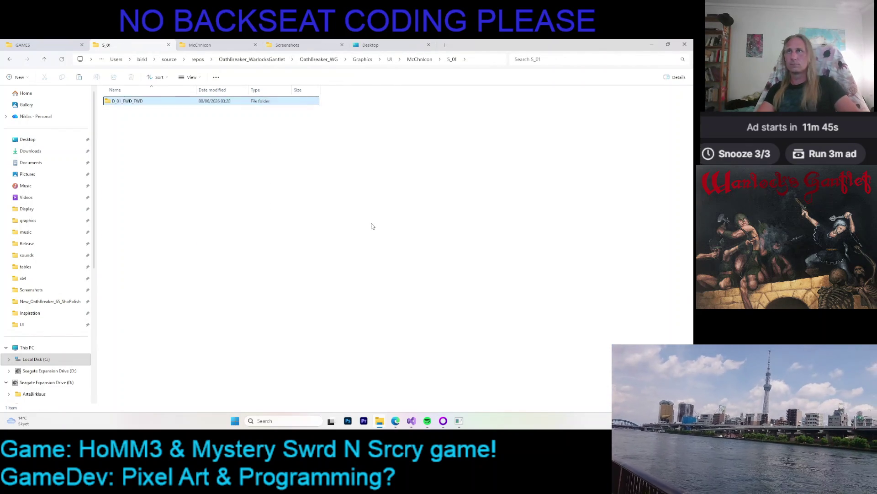
key("Delete")
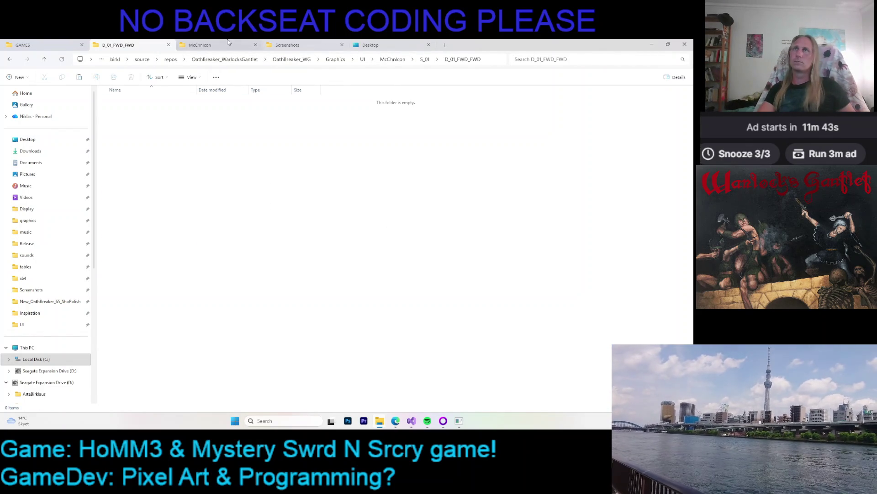
- Copy McChnIcon.KMF from the project folder into the new D_01_FWD_FWD folder
left_click(228, 42)
left_click(151, 124)
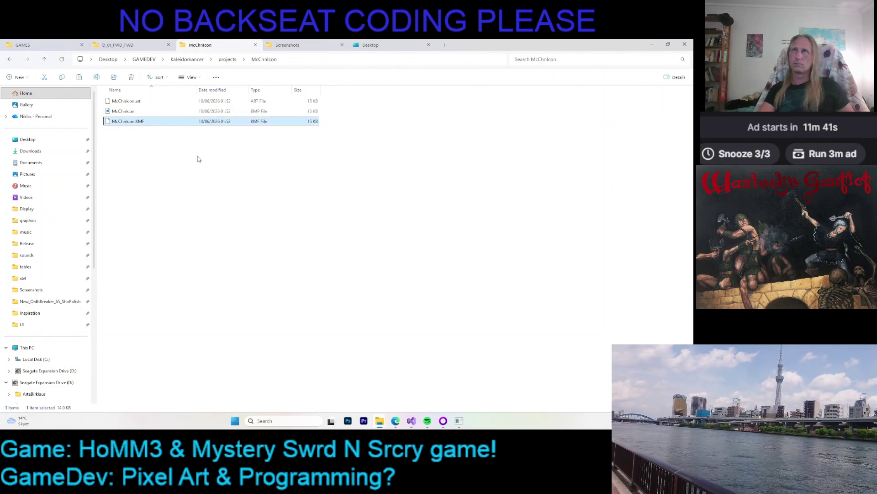
key("ctrl+c")
key("ctrl+shift+Tab")
key("ctrl+v")
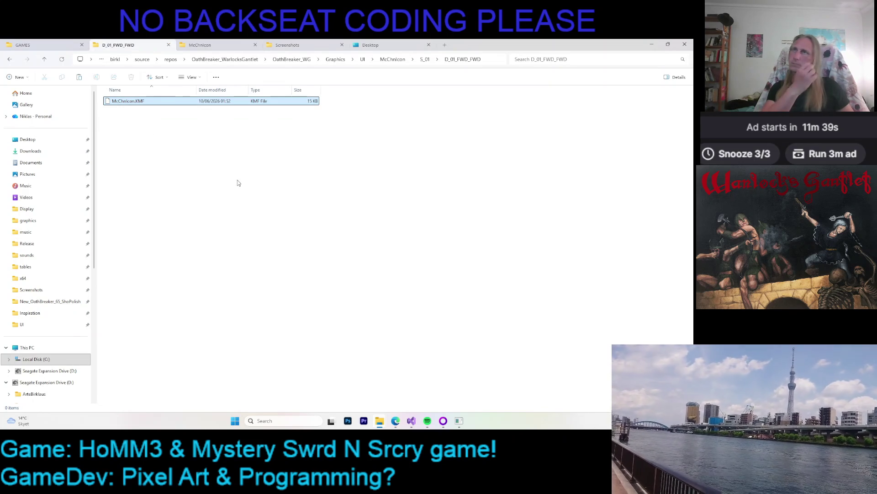
left_click(411, 422)
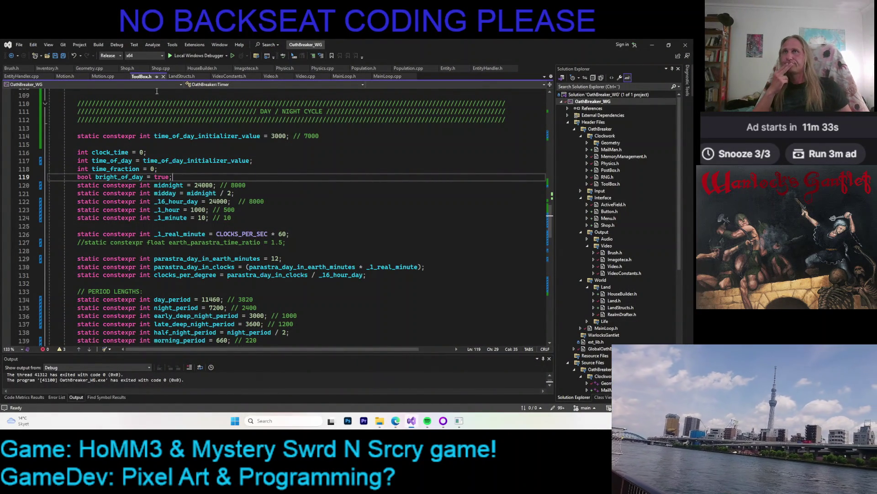
- Open Inventory.h and check the SI_MACE_AND_CHAIN enum value
left_click(49, 68)
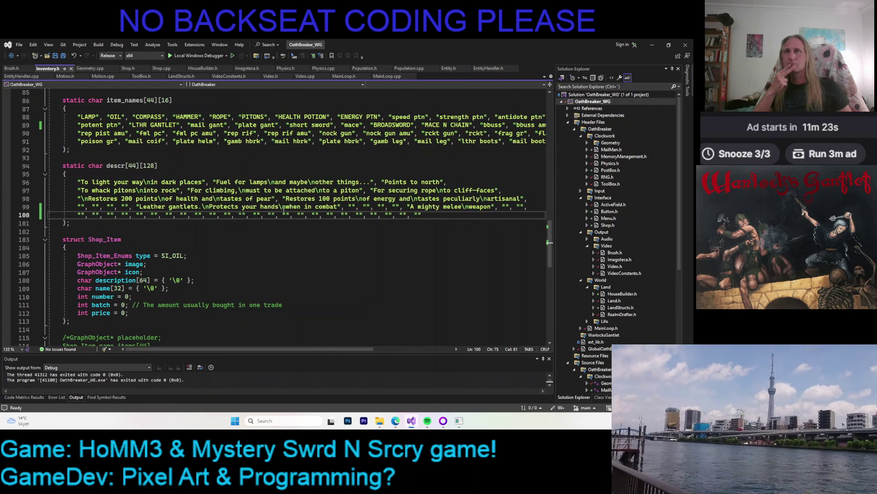
scroll(274, 206, "up", 20)
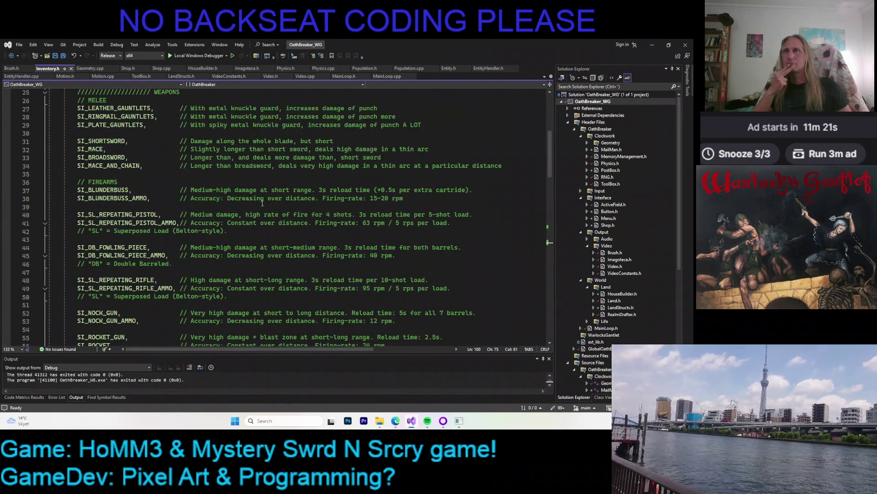
left_click(120, 142)
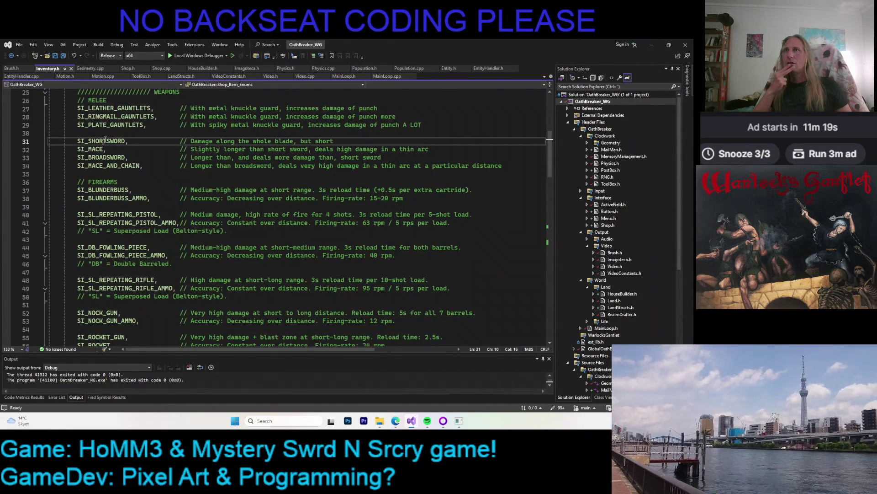
left_click(122, 158)
left_click(99, 166)
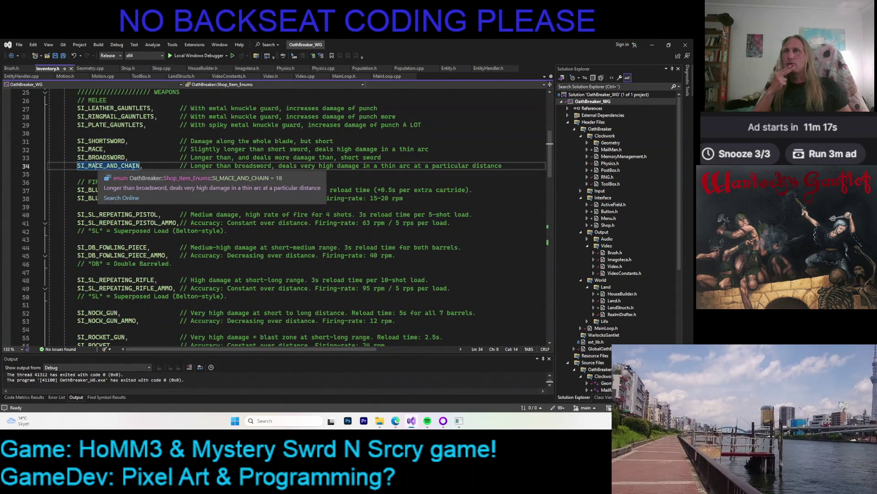
scroll(128, 170, "down", 20)
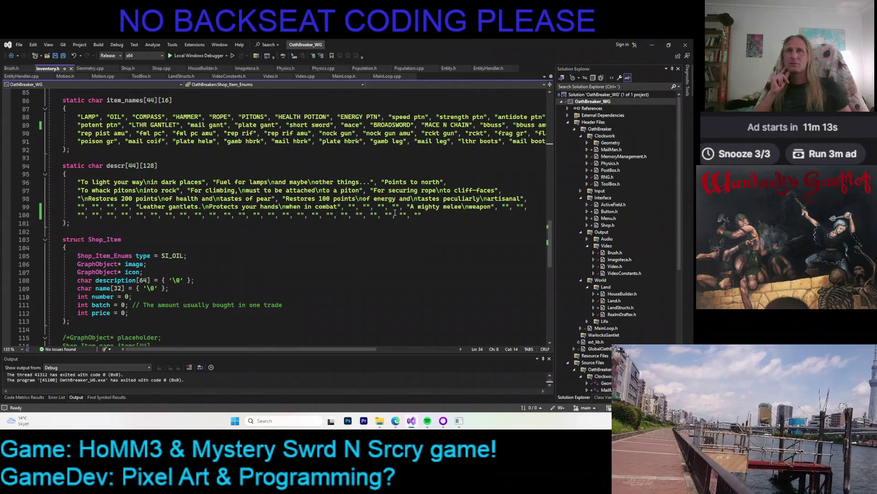
- Add the description "The mightiest melee\nweapon" after line 99 and save Inventory.h
left_click(506, 207)
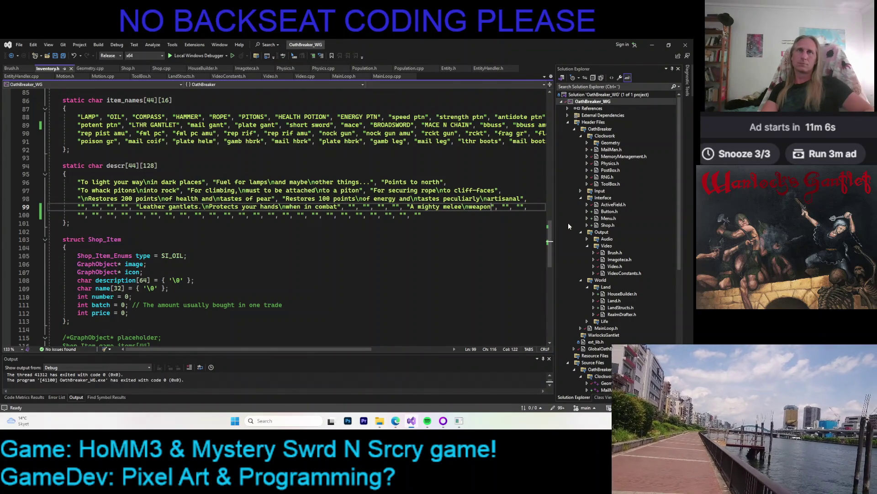
key("Right")
key("Right")
key("Right")
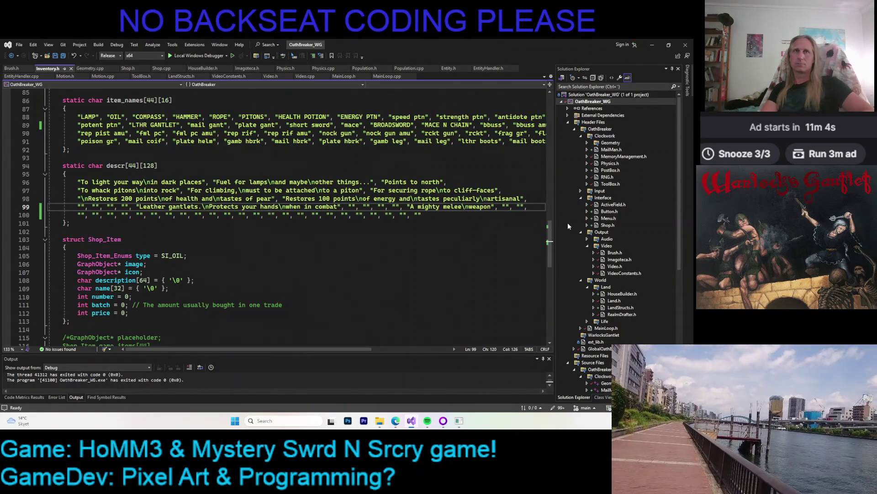
key("Return")
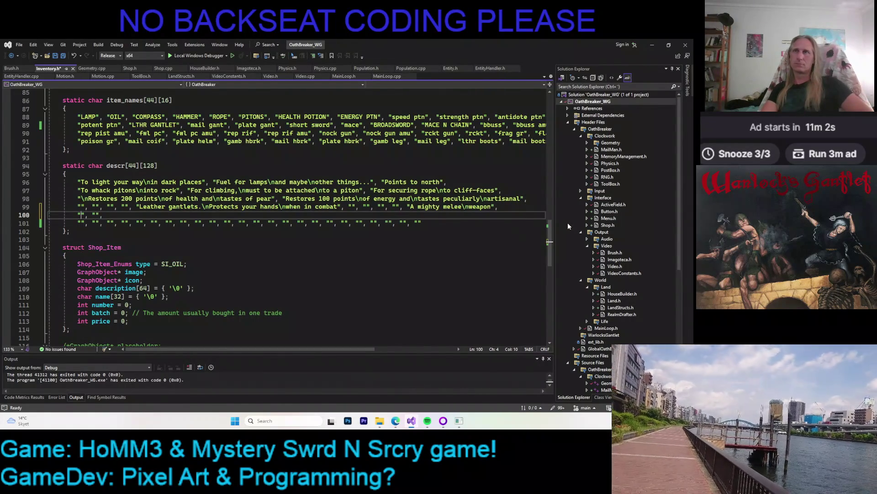
type("The might")
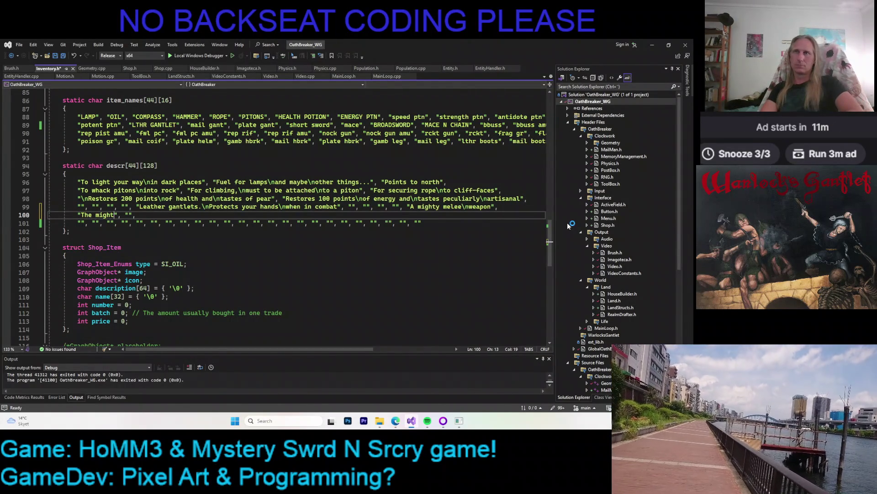
type("iest melee")
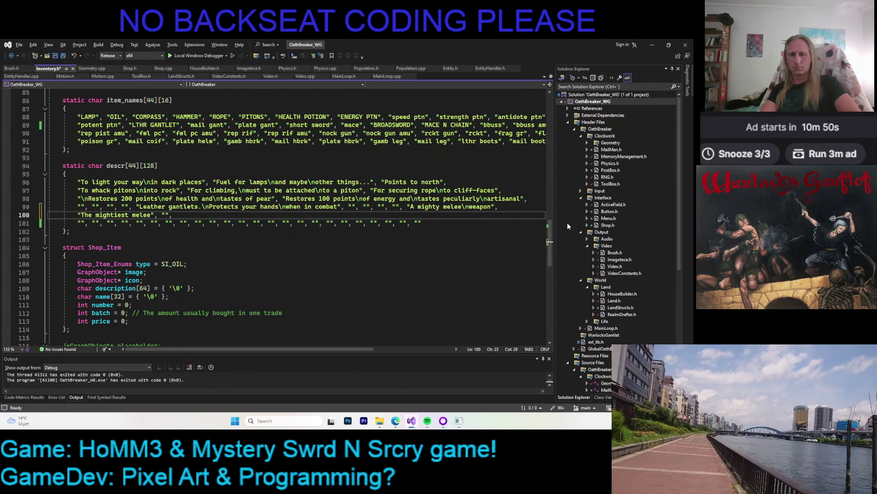
type("n")
key("ctrl+s")
- Join the leftover empty description entries back onto line 100
key("Down")
key("Home")
key("BackSpace")
key("BackSpace")
key("BackSpace")
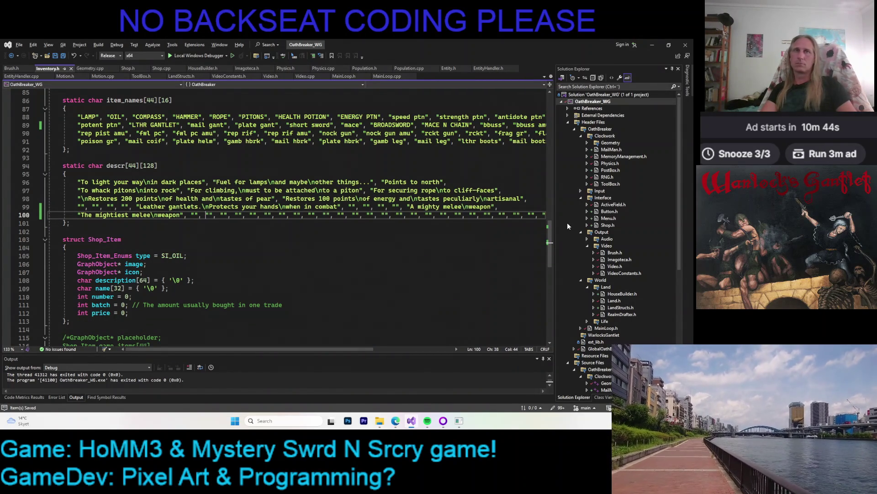
key("End")
key("ctrl+Left")
key("ctrl+Left")
key("ctrl+Left")
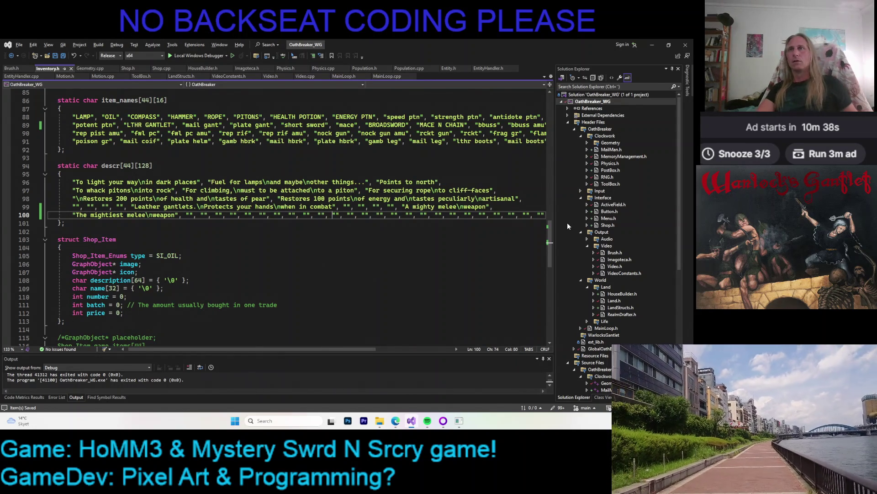
left_click(161, 69)
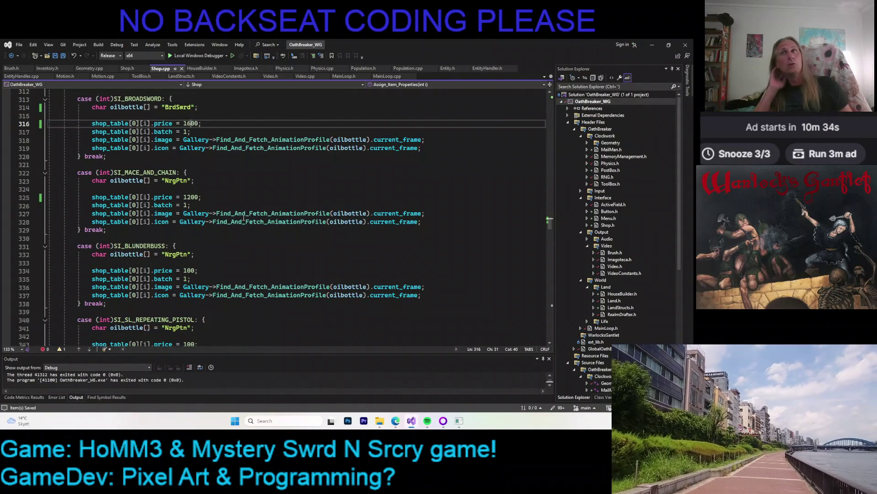
- Replace NrgPtn with McChnIcon in the MACE_AND_CHAIN case on line 323 and save Shop.cpp
double_click(177, 181)
type("Mccha")
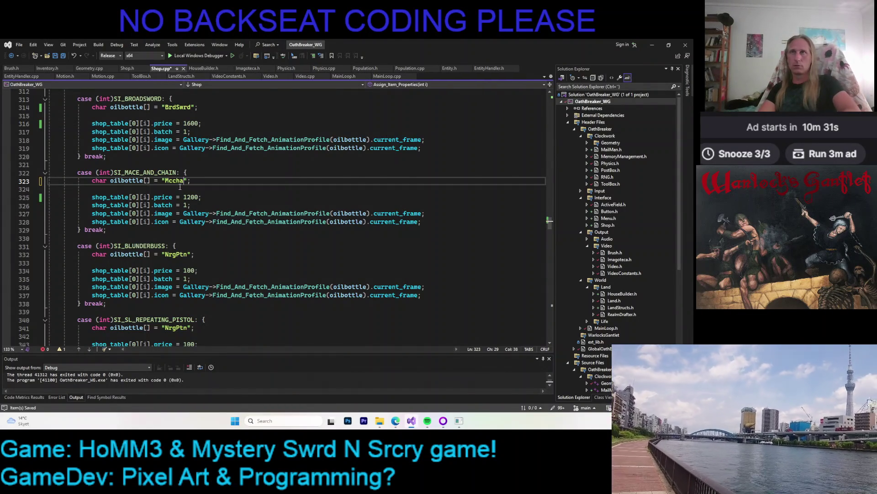
key("BackSpace")
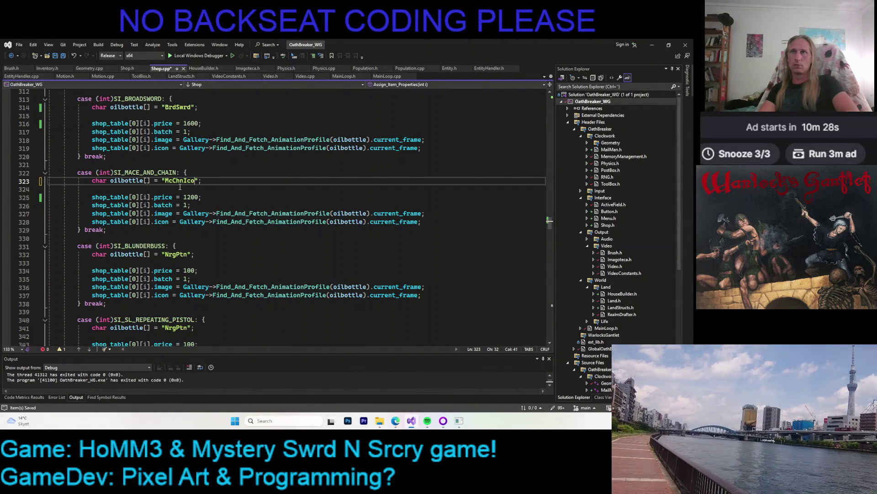
type("n")
key("ctrl+s")
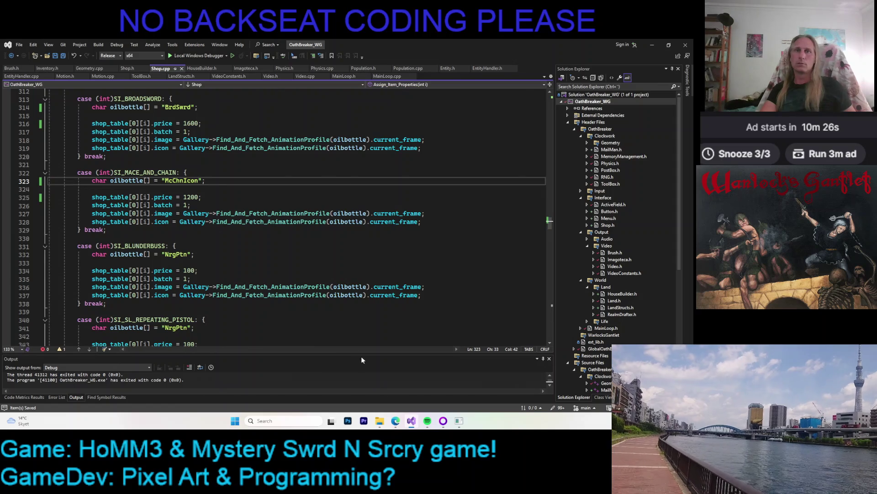
- Check the folder holding McChnIcon, then build and run the game with Local Windows Debugger
mouse_move(379, 422)
left_click(338, 379)
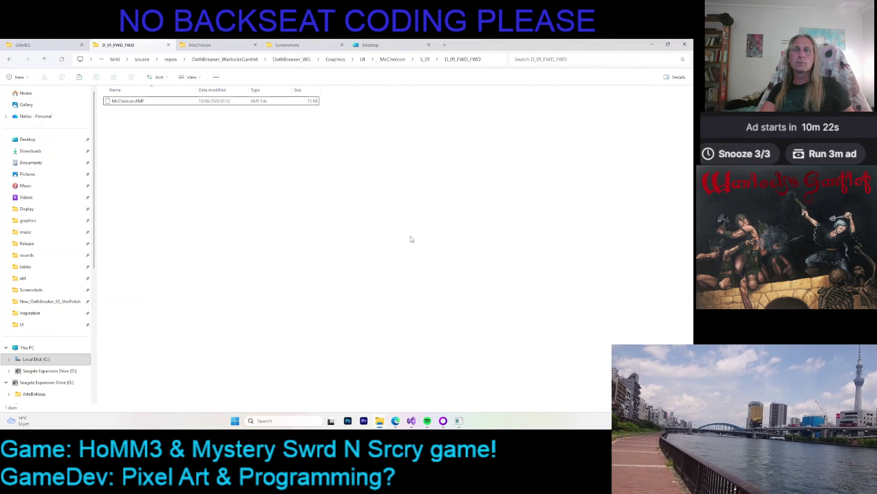
left_click(411, 421)
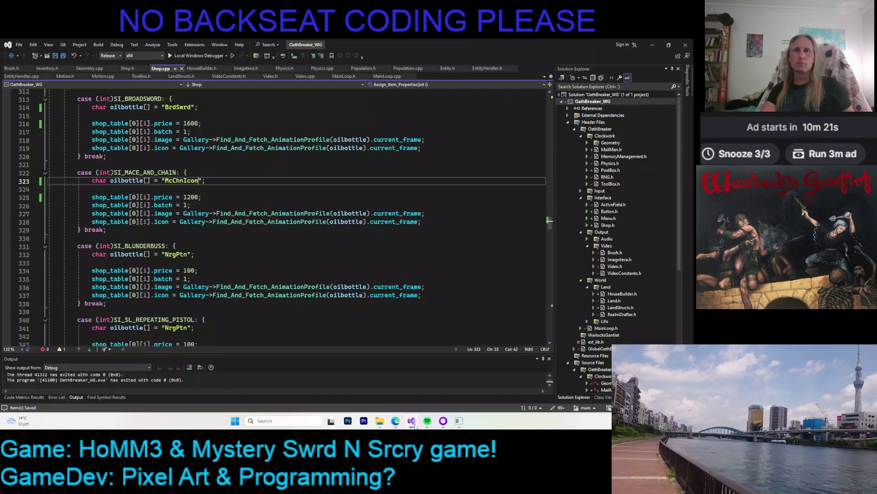
left_click(208, 180)
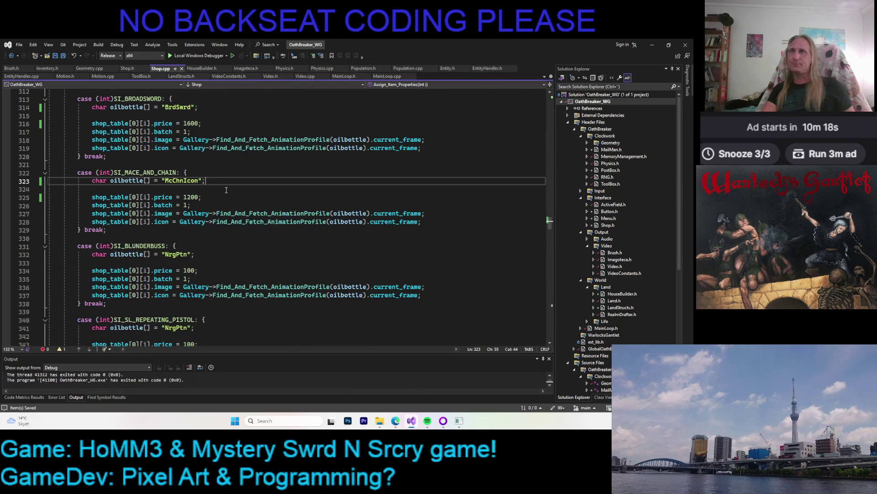
scroll(226, 189, "up", 2)
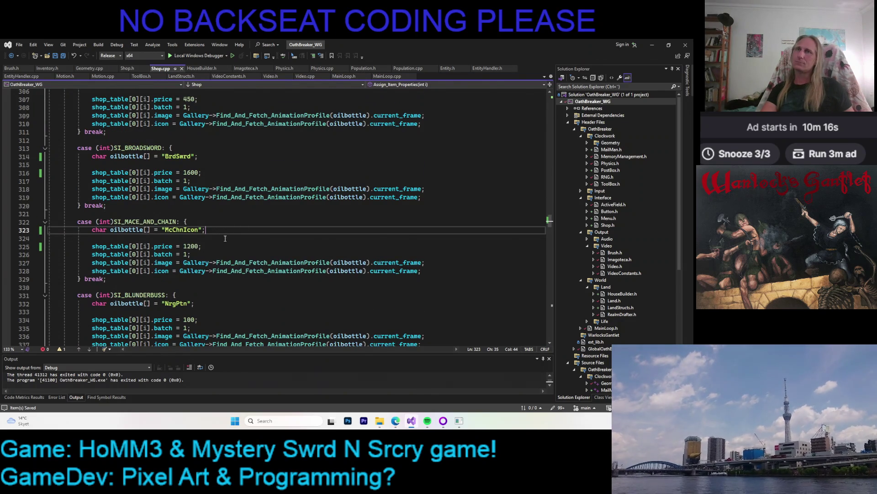
scroll(260, 214, "down", 4)
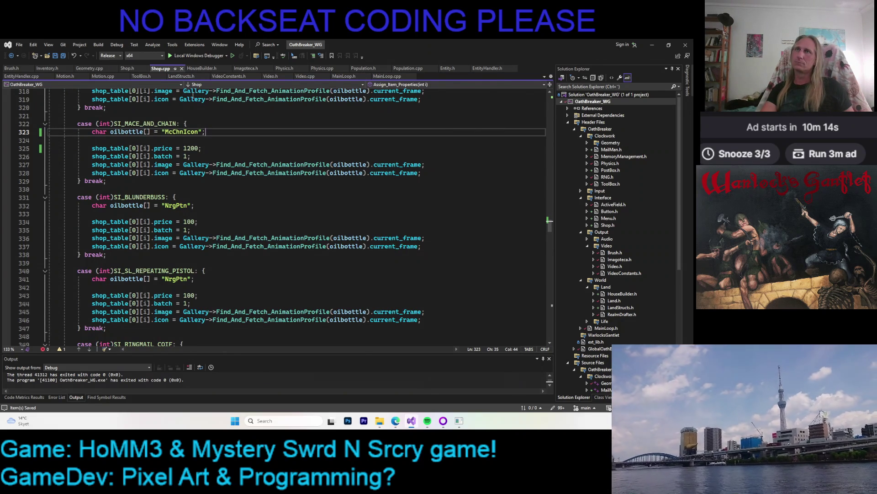
left_click(184, 58)
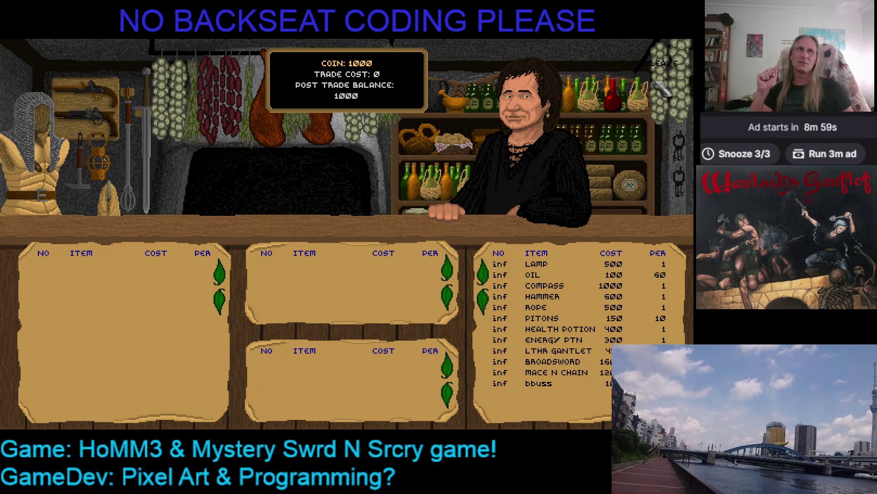
left_click(665, 63)
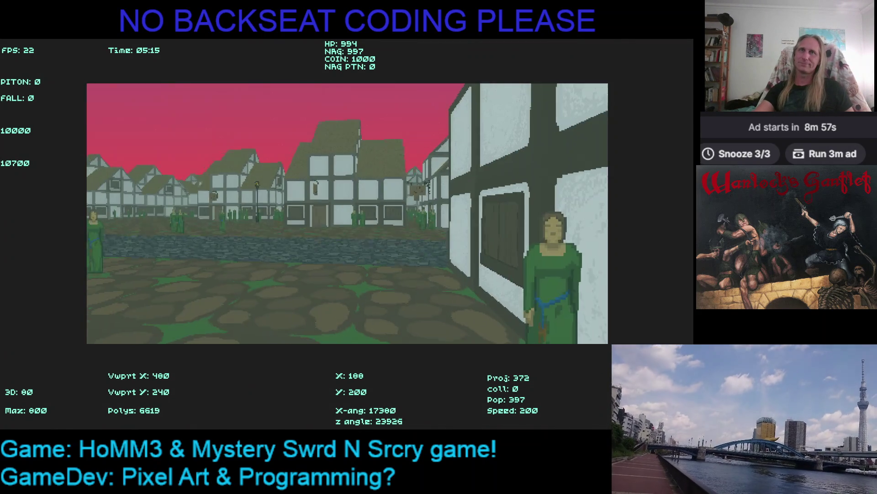
key("Escape")
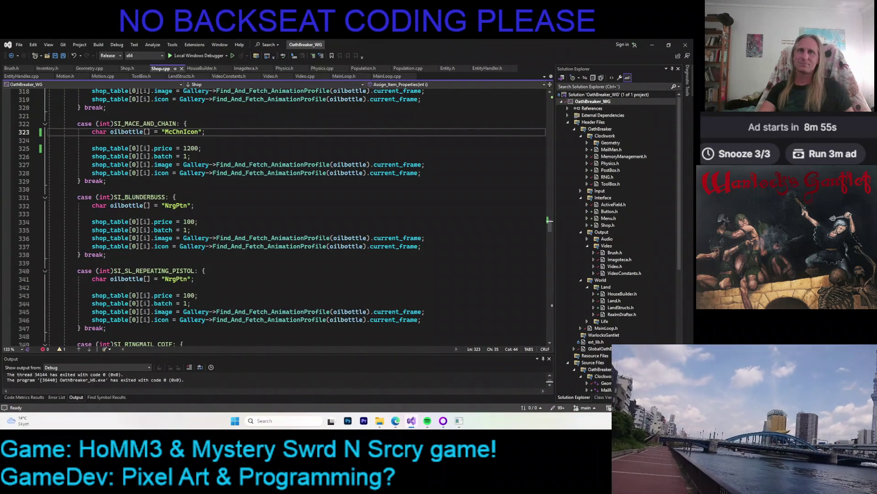
- In the McChnIcon sprite, sample the sword's grey, paint a pixel and save
key("alt+Tab")
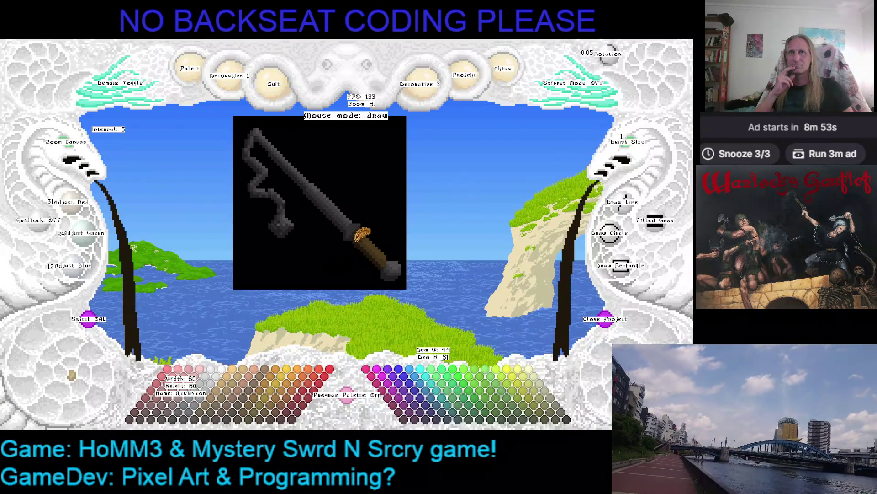
scroll(66, 146, "up", 4)
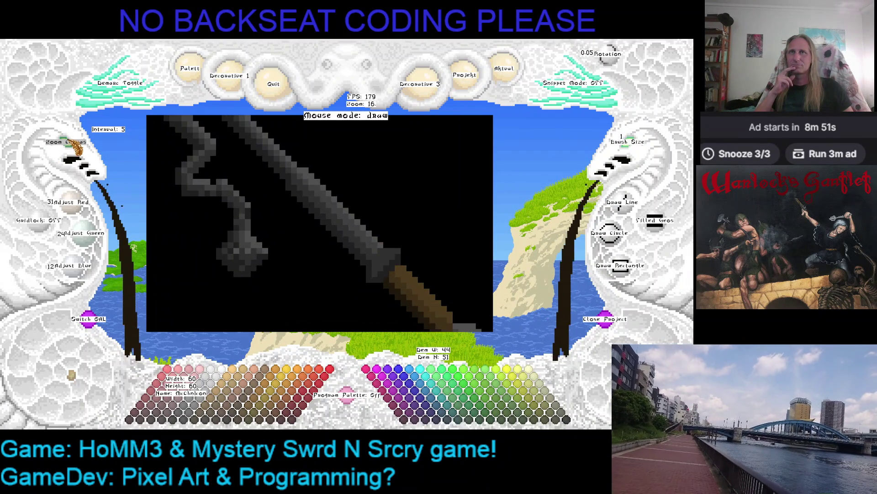
left_click_drag(405, 235, 427, 201)
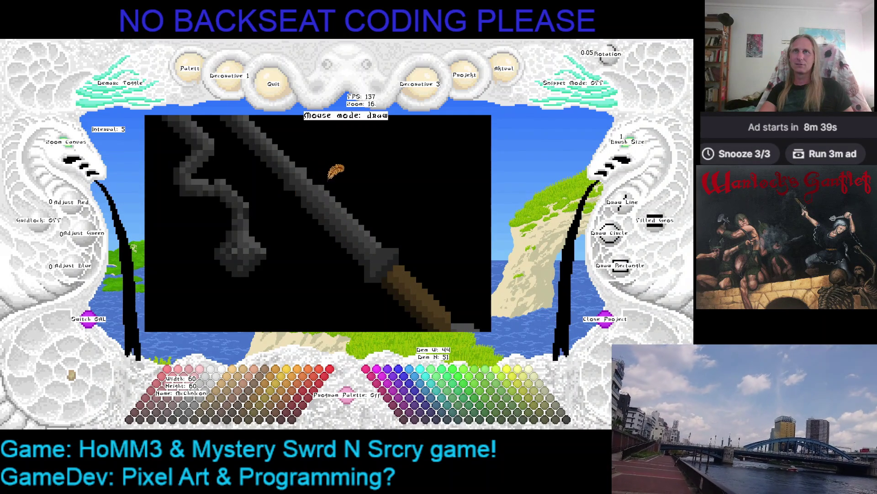
right_click(319, 181)
left_click(349, 200)
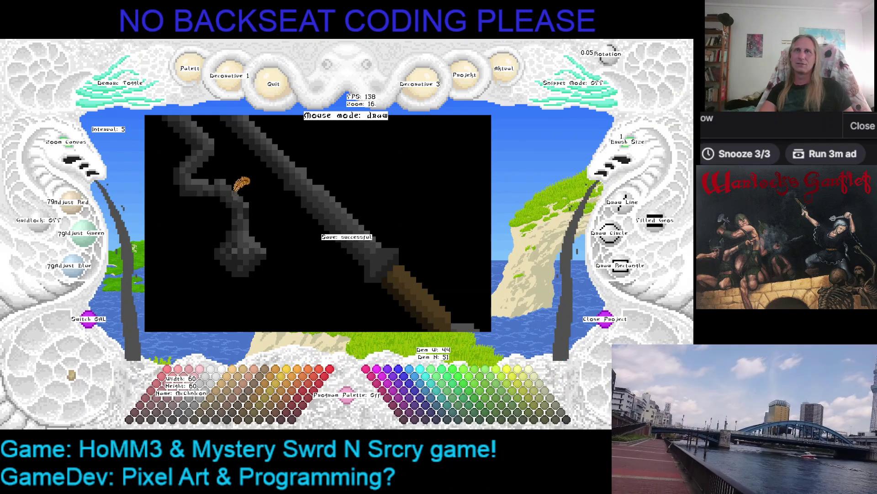
right_click(308, 218)
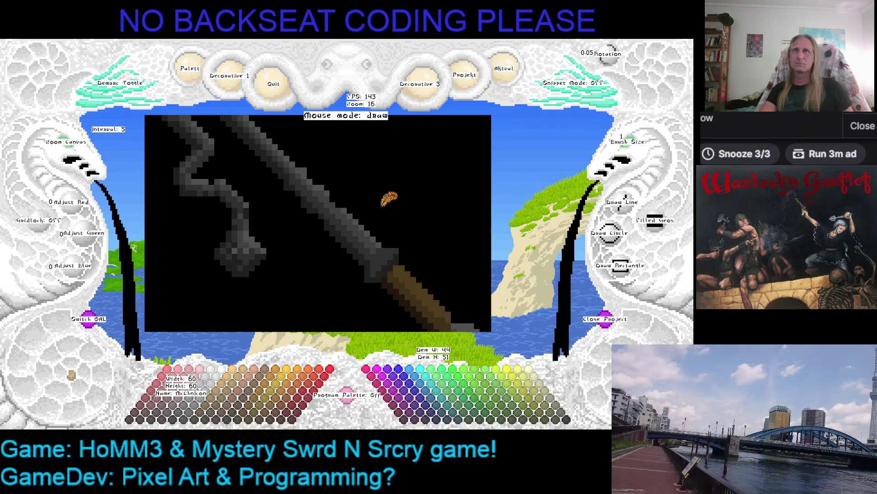
right_click(353, 197)
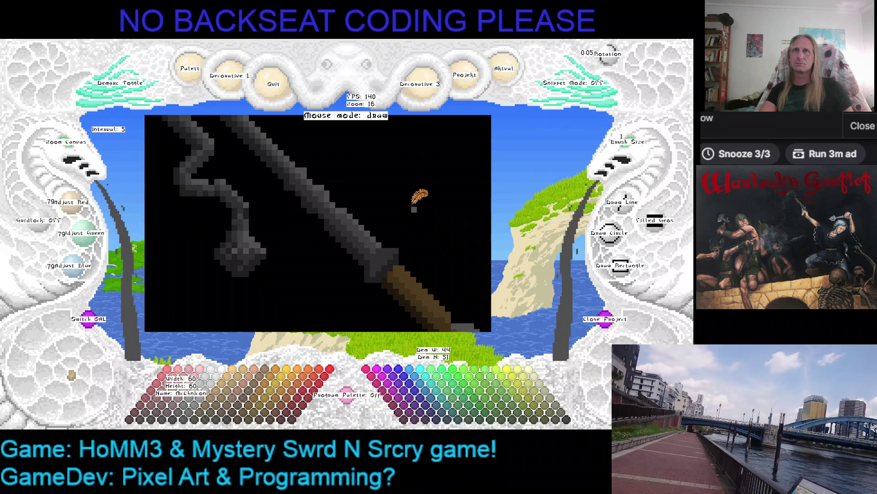
key("ctrl+s")
- Shift the view down and sample black and the blade's grey from the sprite
mouse_move(414, 197)
left_mouse_down()
mouse_move(376, 195)
mouse_move(411, 209)
mouse_move(402, 249)
mouse_move(358, 210)
left_mouse_up()
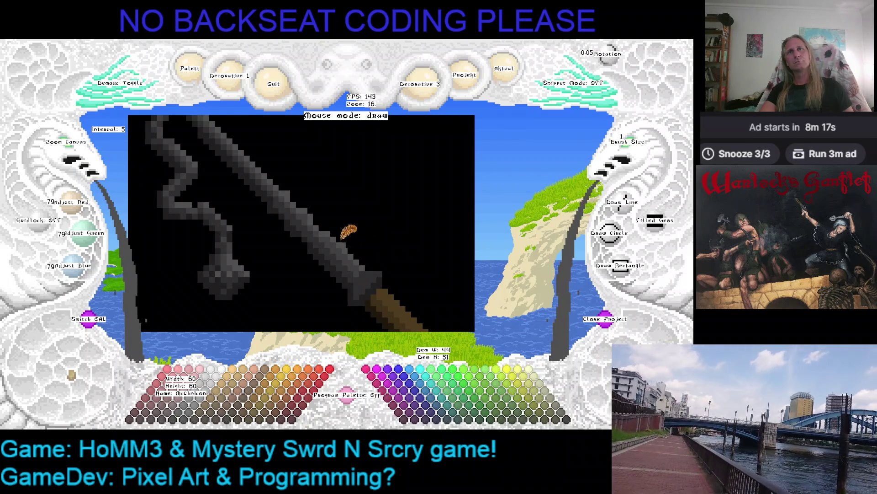
right_click(343, 238)
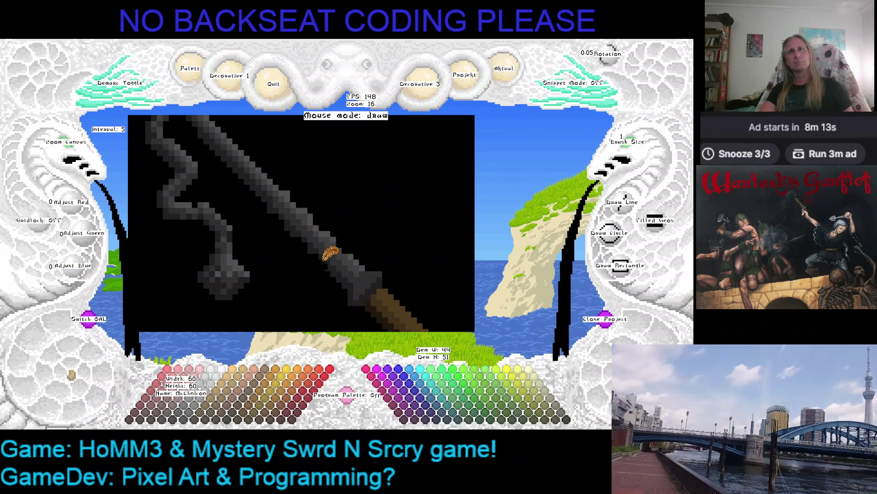
right_click(352, 250)
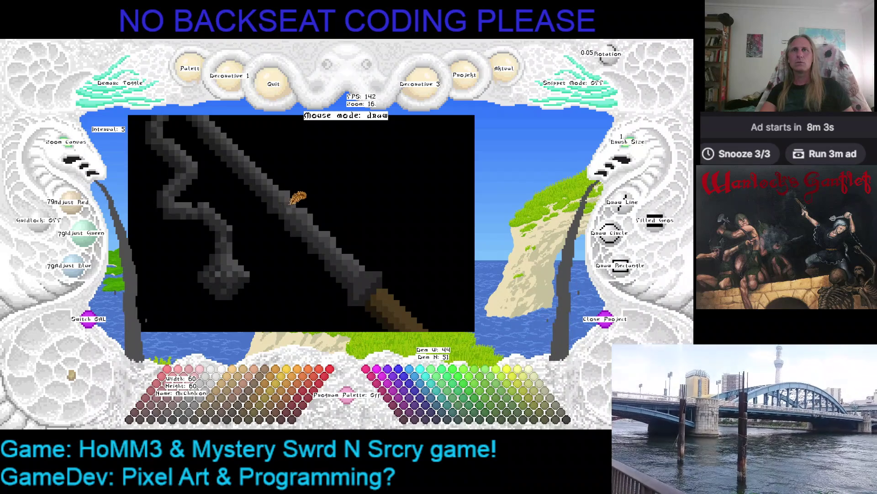
right_click(320, 242)
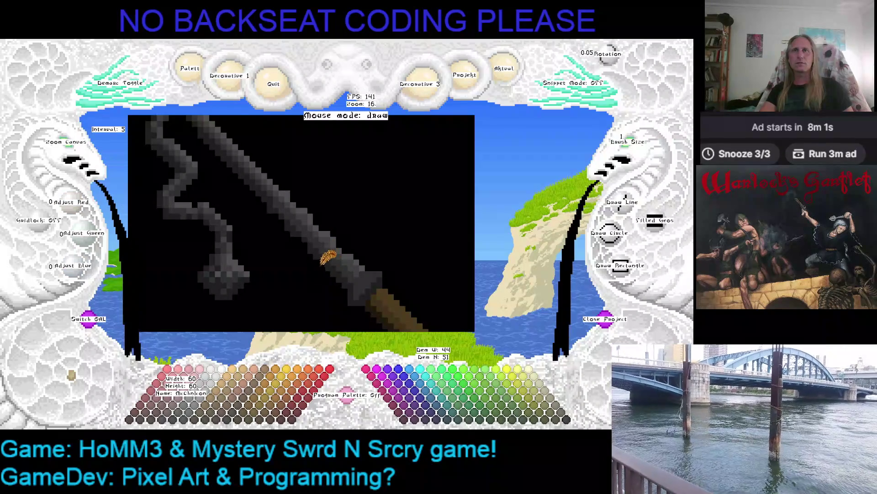
key("Left")
key("Left")
key("Left")
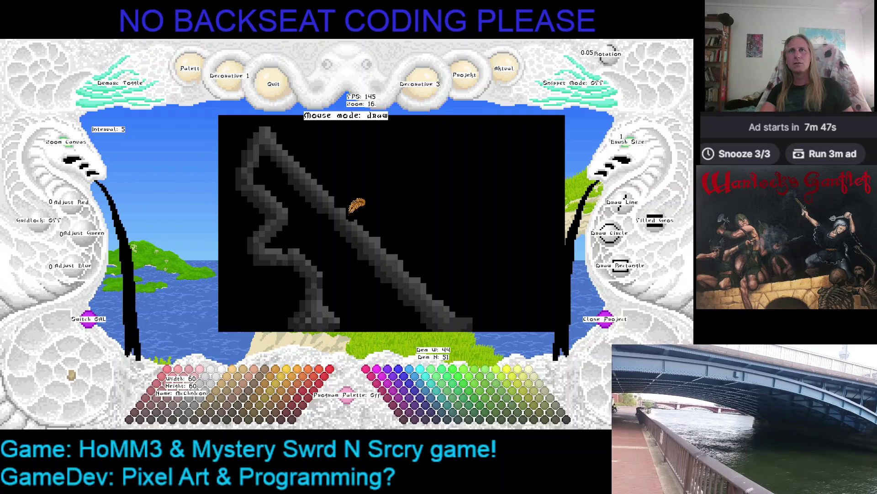
- Eyedrop a grey, the background black, and the stroke grey from the drawing
right_click(345, 206)
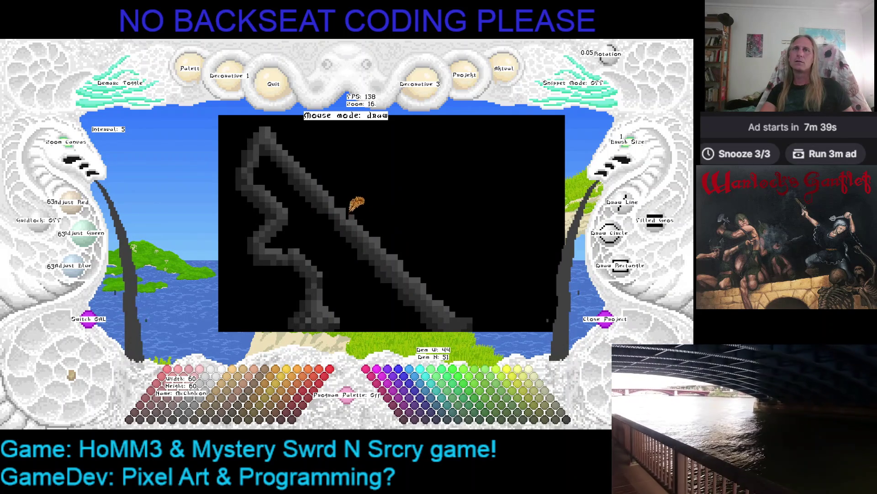
right_click(362, 192)
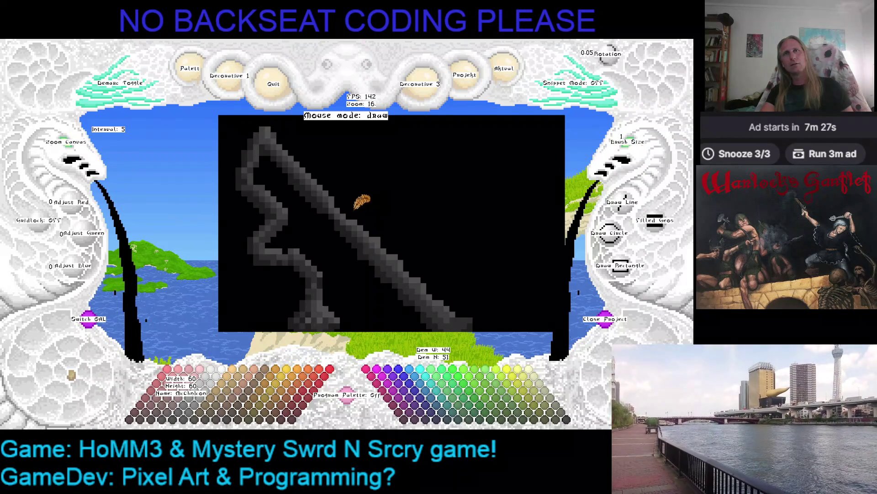
right_click(349, 211)
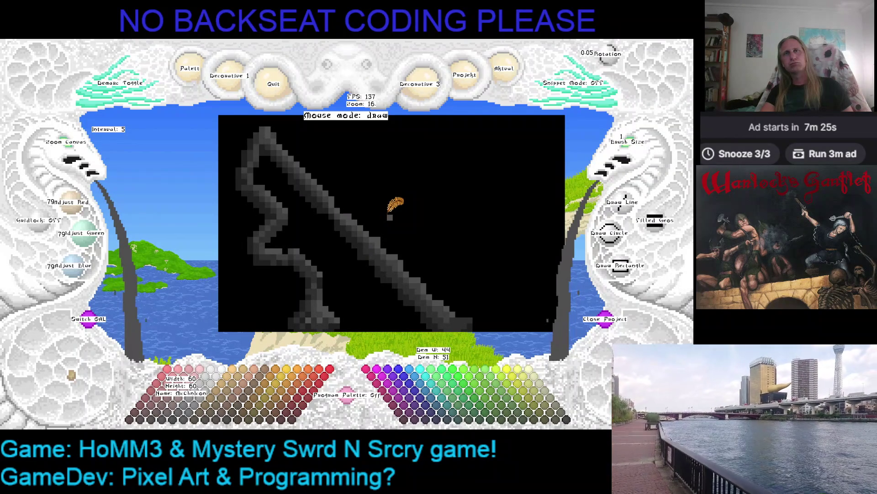
- Pan and scroll the canvas until the gun's lower-right brown stock end is visible
mouse_move(389, 216)
left_mouse_down()
mouse_move(437, 215)
mouse_move(410, 206)
left_mouse_up()
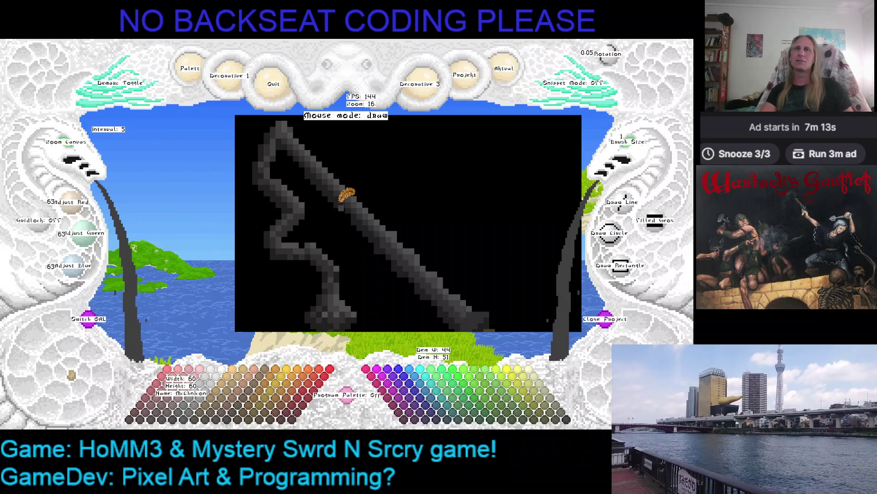
scroll(393, 203, "up", 2)
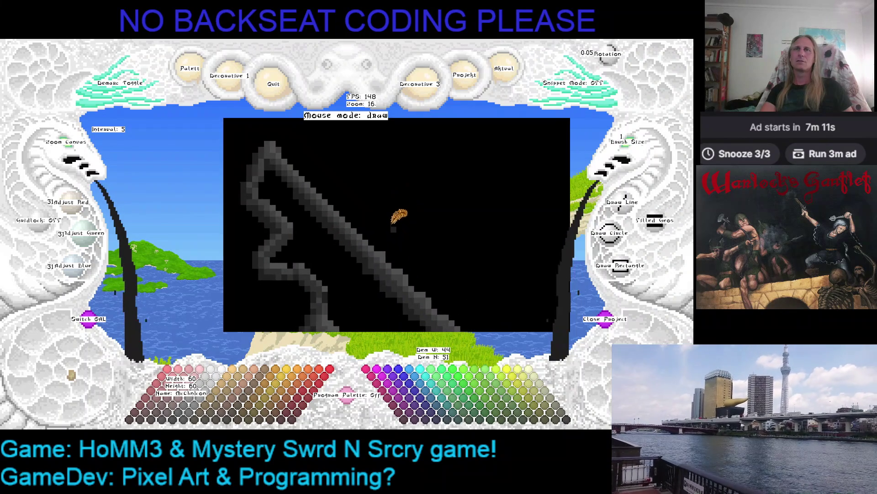
scroll(405, 203, "up", 1)
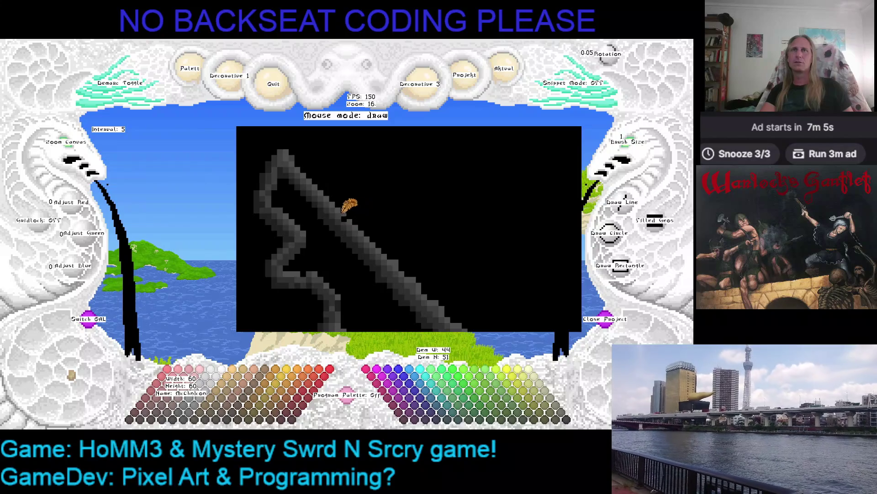
scroll(408, 196, "down", 5)
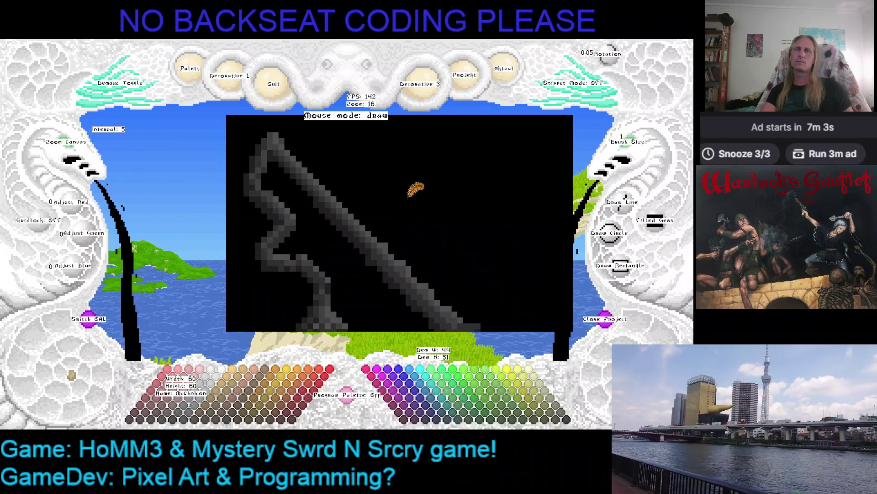
scroll(355, 173, "up", 1)
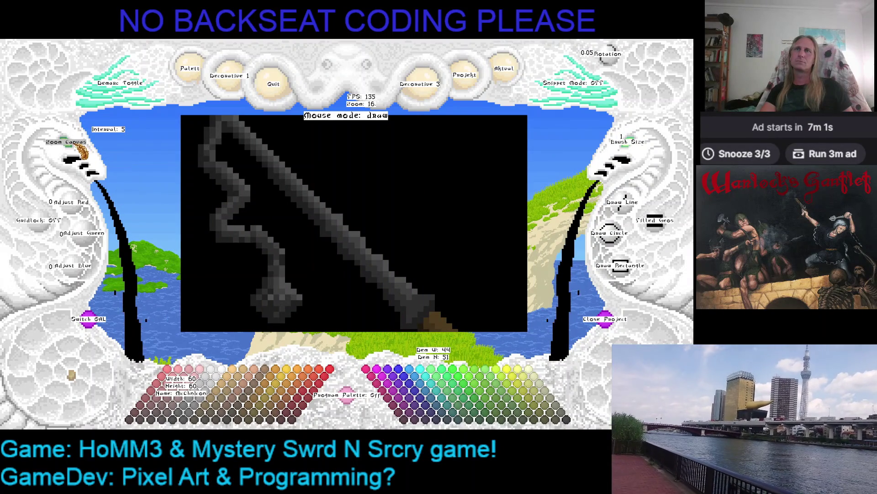
- Sample the barrel's light and dark greys and background black, nudging the view with arrow keys
right_click(338, 201)
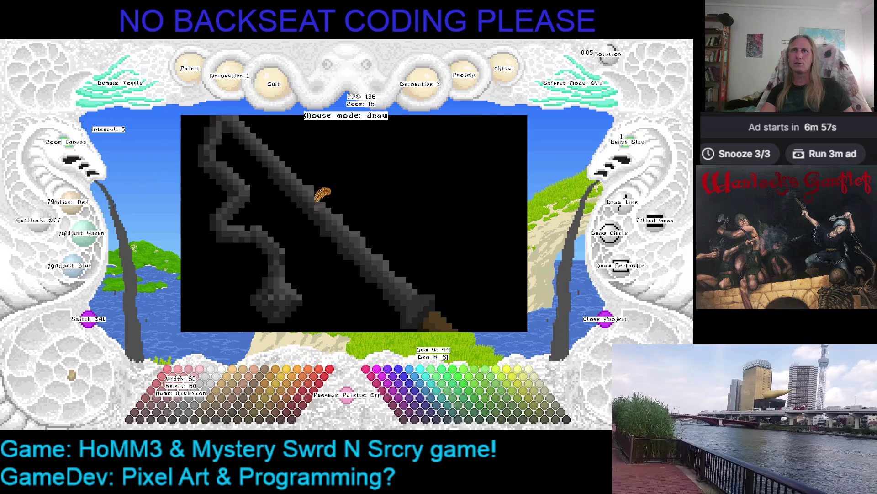
right_click(304, 197)
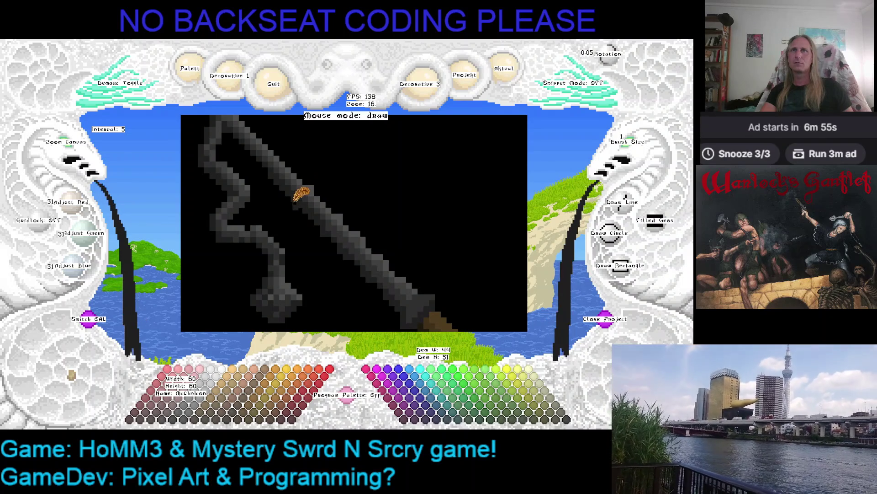
key("Left")
key("Right")
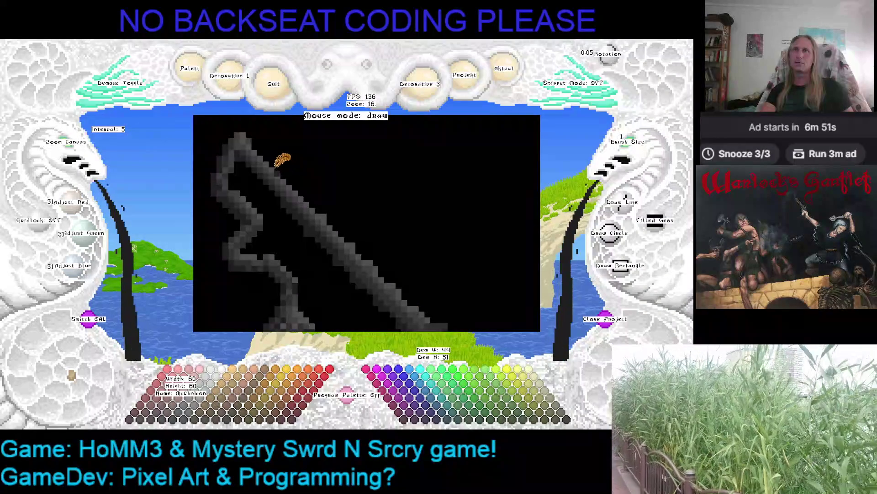
right_click(282, 170)
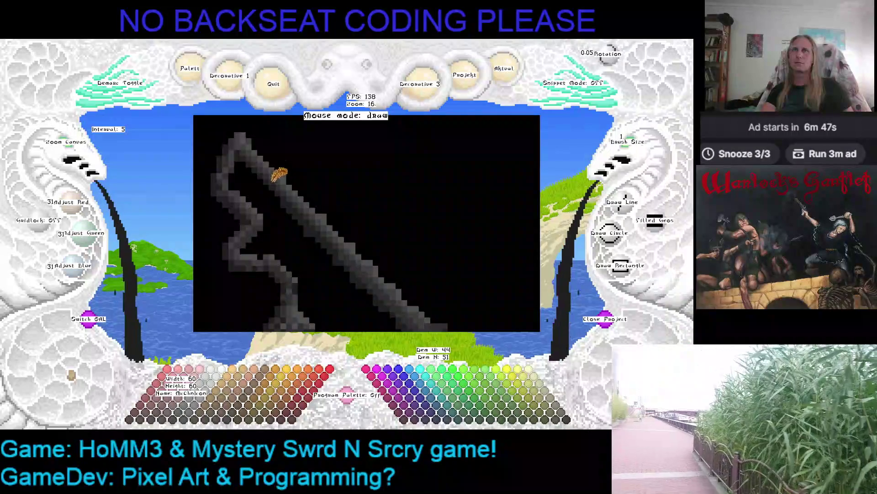
right_click(260, 155)
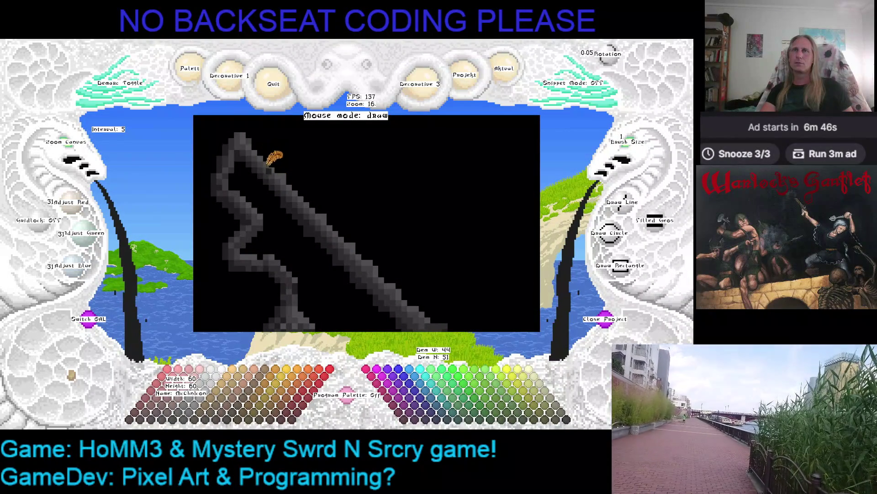
right_click(291, 168)
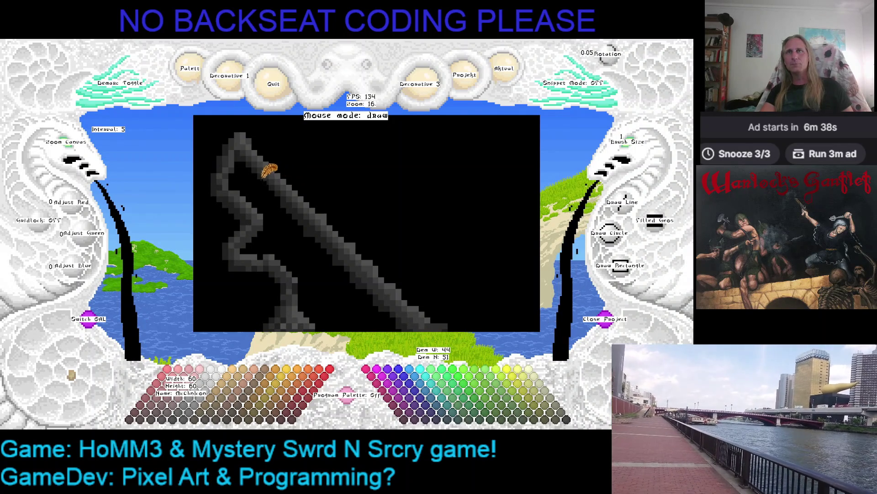
- Settle on the barrel's lighter grey (79, 79, 79) as the drawing colour and pan right
right_click(274, 177)
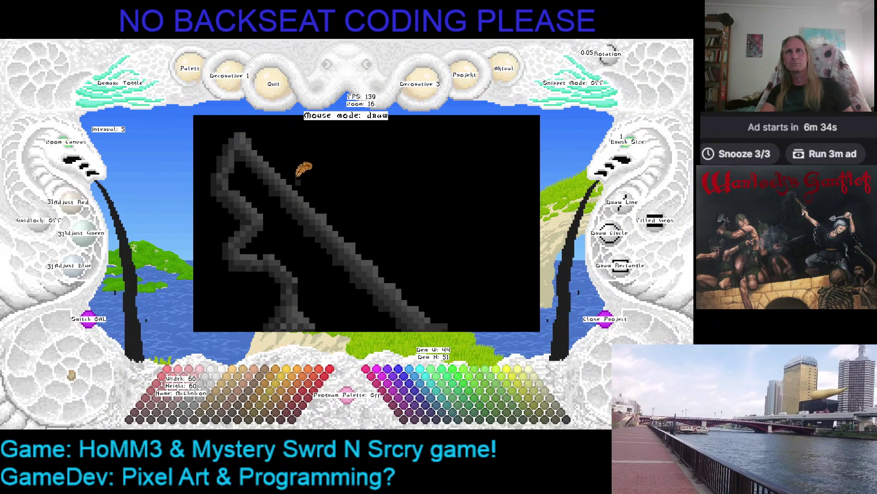
right_click(287, 177)
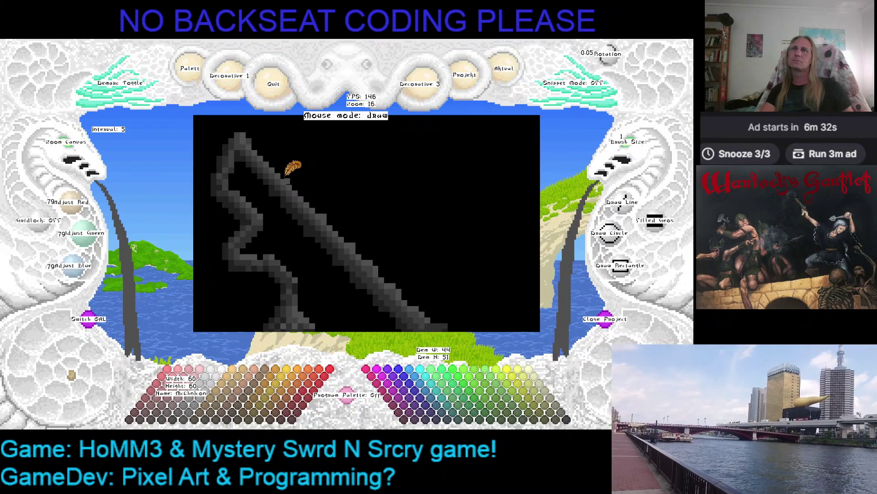
right_click(352, 178)
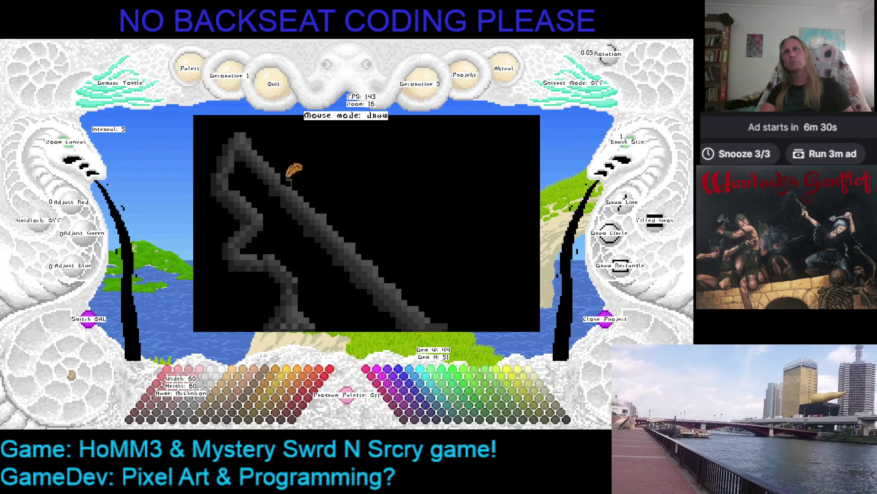
right_click(287, 181)
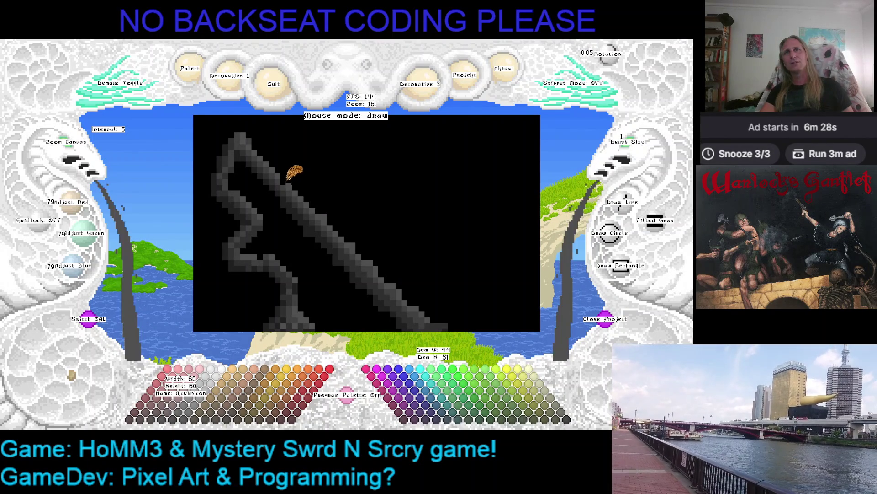
left_click_drag(343, 173, 382, 175)
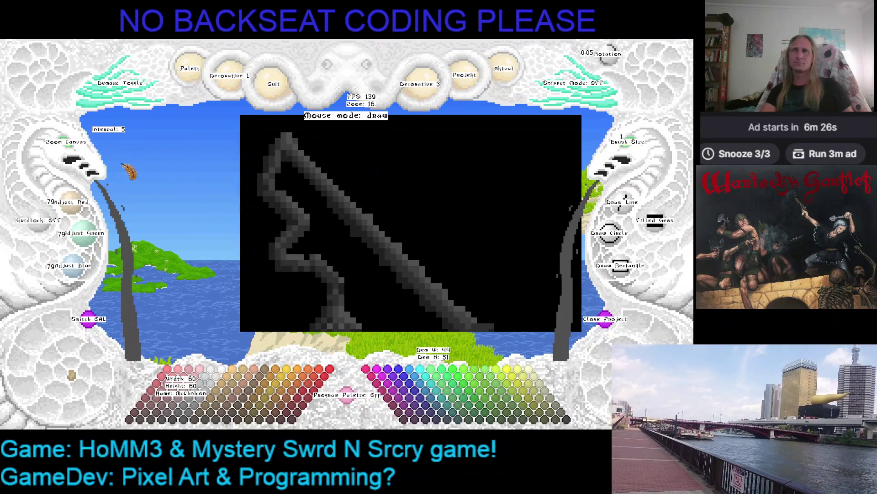
scroll(182, 183, "down", 5)
- Save the blunderbuss sprite with Ctrl+S and shift the shrunken canvas up and left
key("ctrl+s")
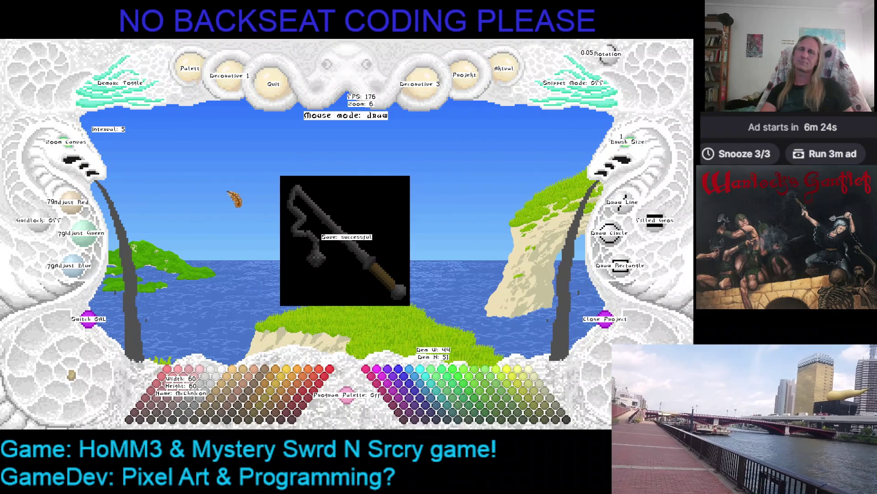
key("Left")
key("Up")
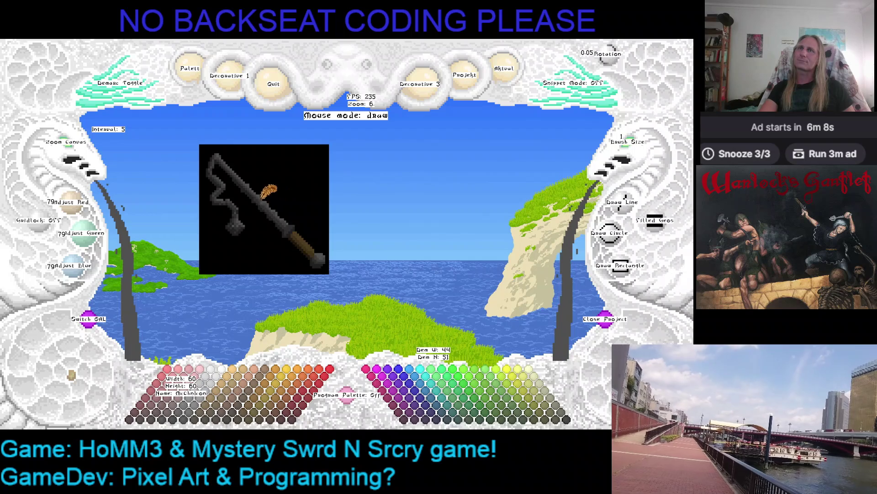
- Reposition the canvas to show the whole icon and open the project save/export menu
left_click_drag(320, 254, 371, 261)
scroll(300, 204, "up", 2)
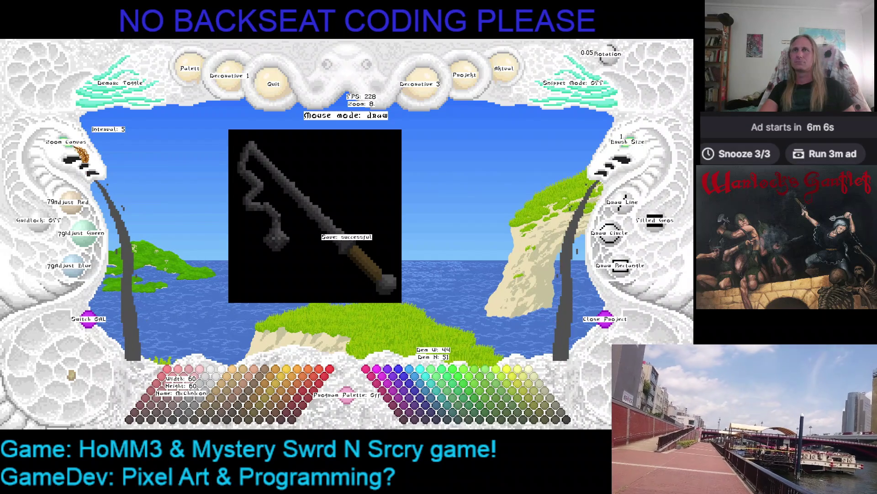
mouse_move(194, 188)
left_mouse_down()
mouse_move(255, 190)
mouse_move(212, 201)
left_mouse_up()
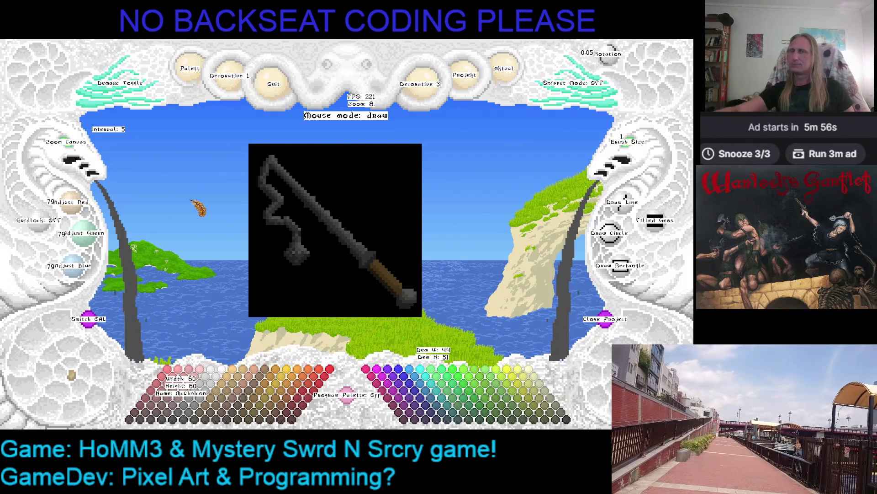
left_click(511, 65)
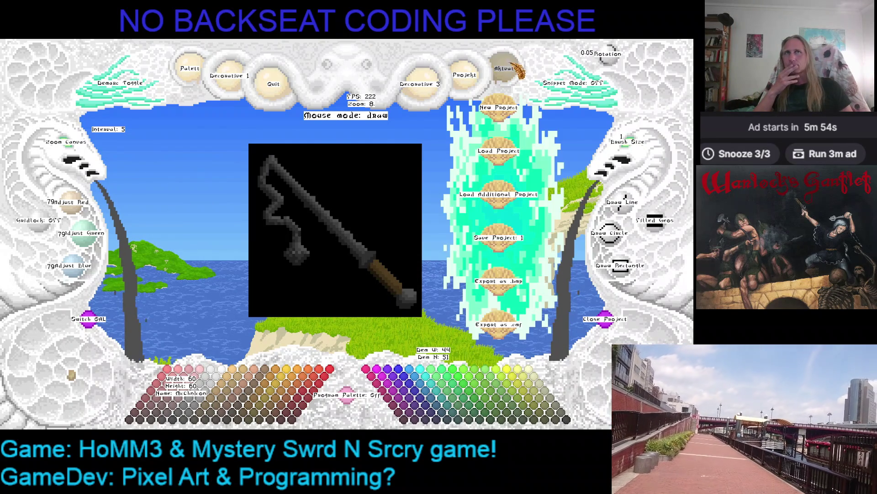
- Dismiss the Aktual dropdown and zoom back in to 15 on the gun barrel
left_click(507, 68)
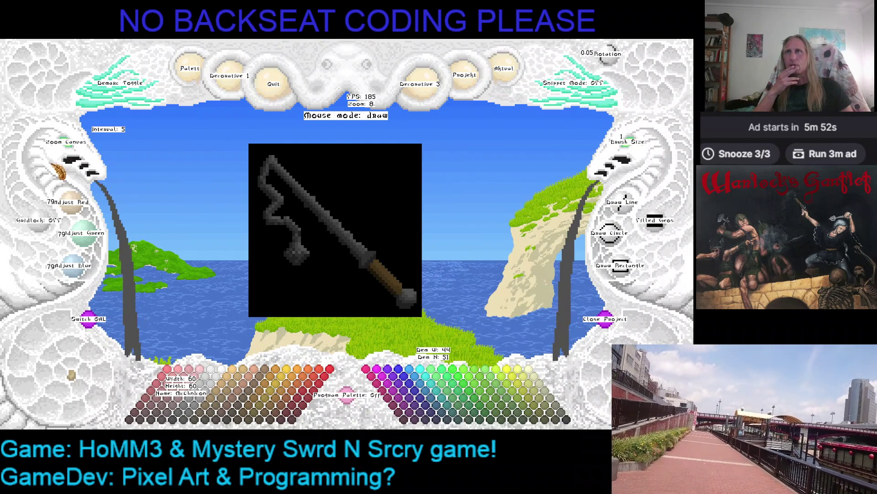
scroll(352, 224, "up", 7)
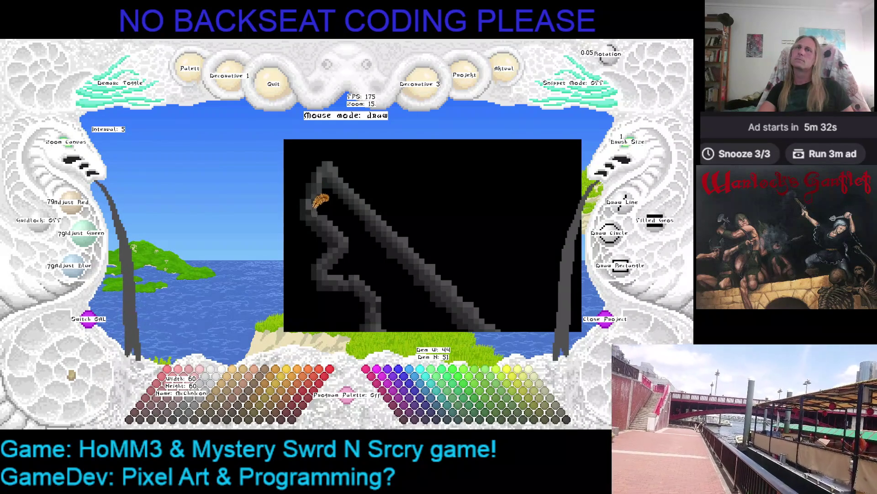
- Sample mid and dark greys, then pan toward the blob and brown stock
right_click(320, 196)
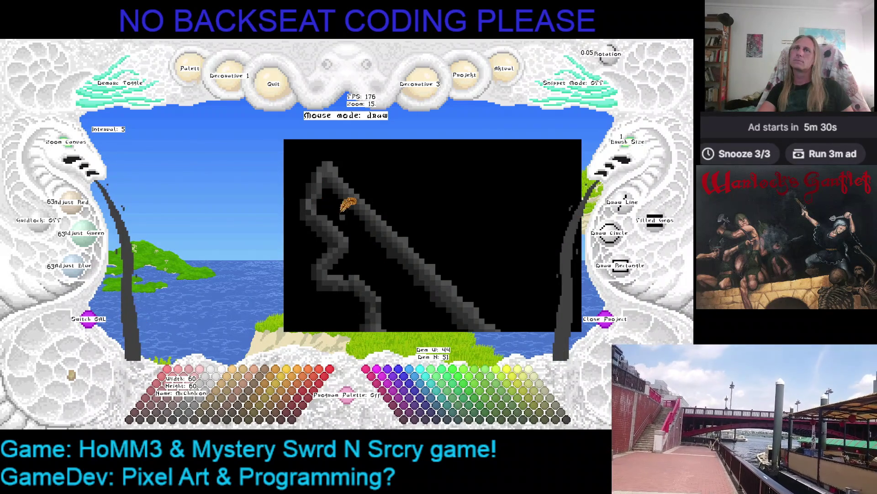
right_click(316, 203)
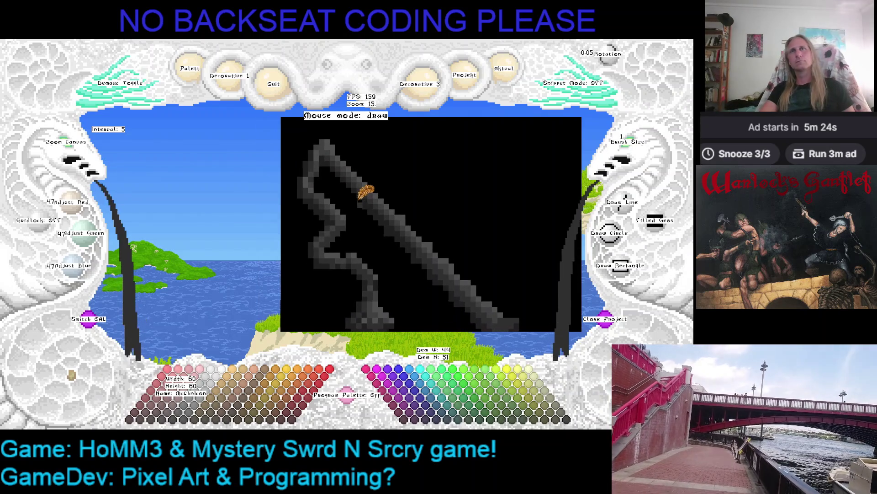
mouse_move(353, 202)
left_mouse_down()
mouse_move(279, 162)
mouse_move(369, 202)
mouse_move(328, 160)
left_mouse_up()
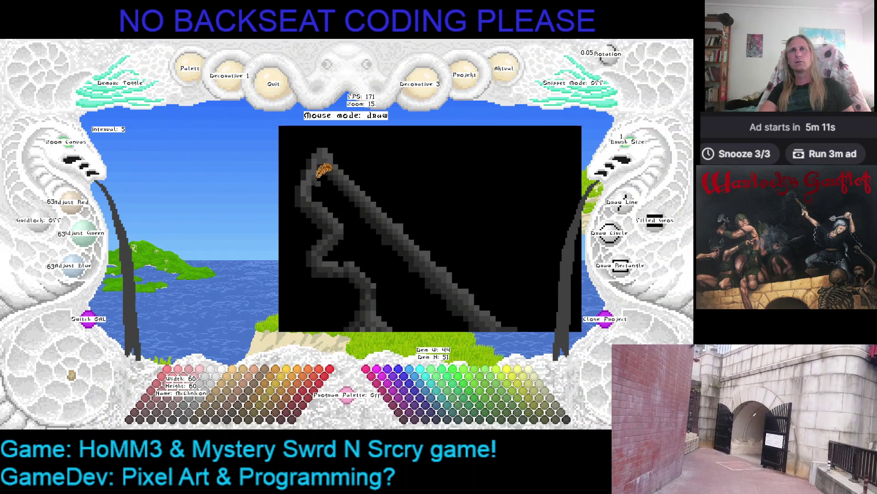
key("Left")
key("Left")
key("Left")
key("Down")
key("Down")
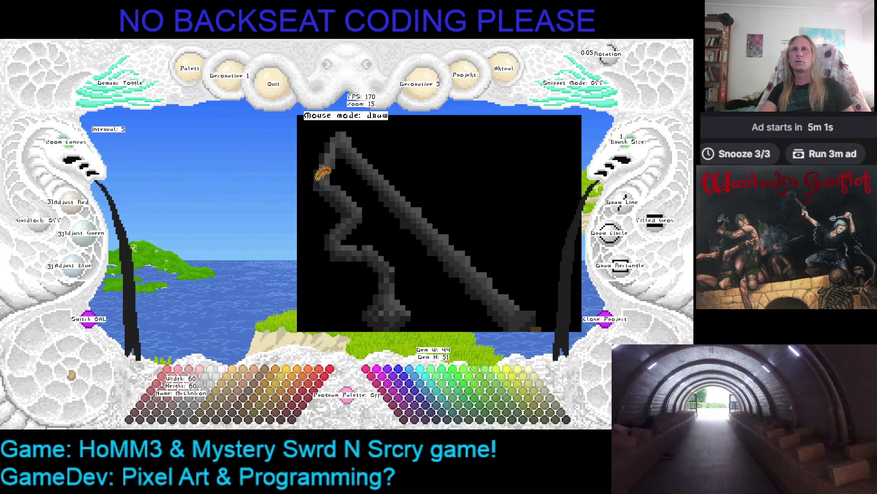
- Eyedrop dark, light and mid greys and black along the barrel's edge
right_click(316, 184)
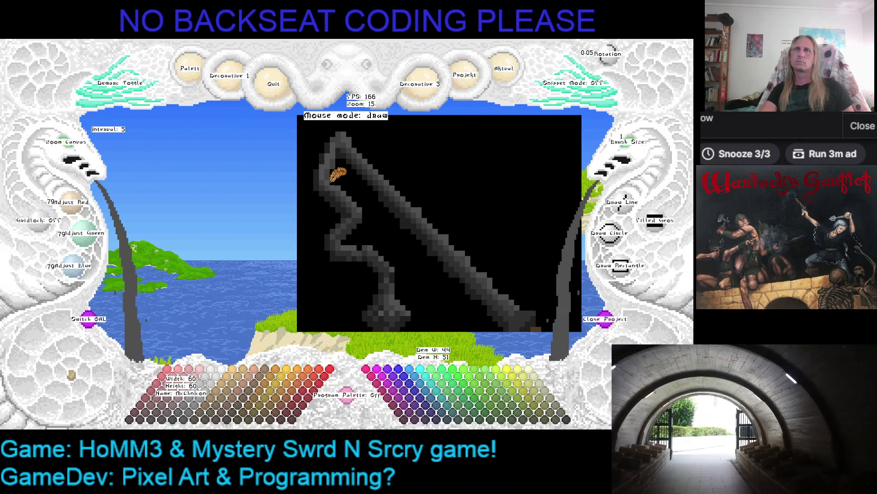
right_click(340, 182)
right_click(334, 183)
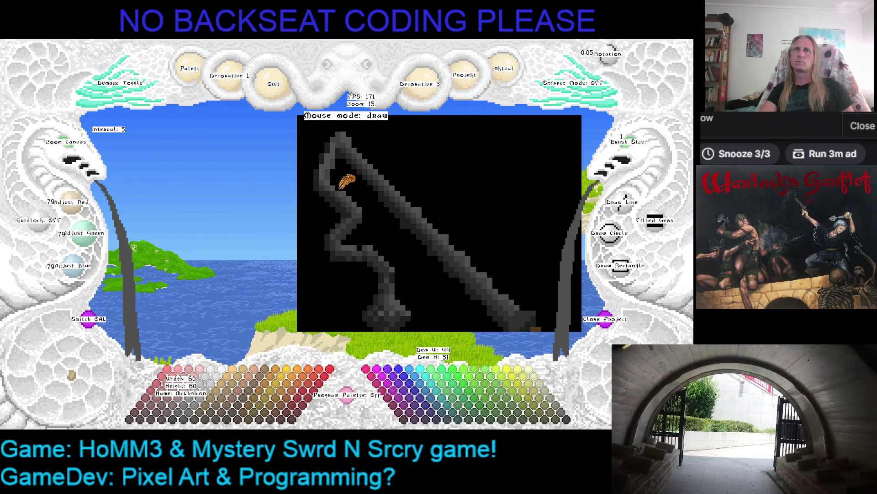
right_click(356, 185)
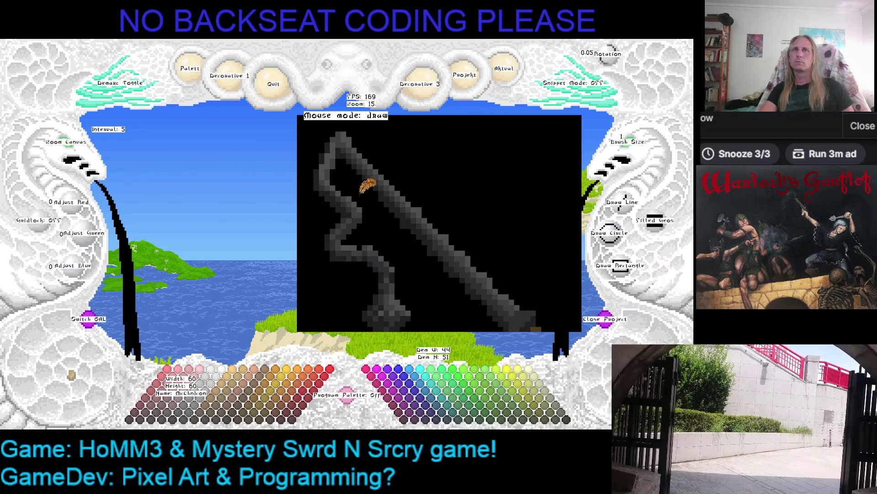
right_click(343, 193)
right_click(347, 194)
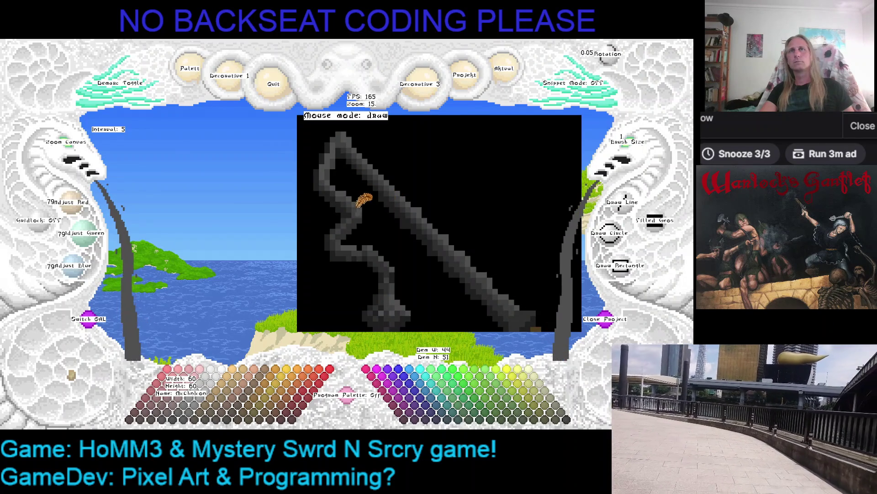
right_click(341, 200)
- Pan toward the stock and sample several barrel greys, ending on a lighter 79 grey
key("Down")
key("Down")
key("Down")
key("Right")
key("Right")
key("Right")
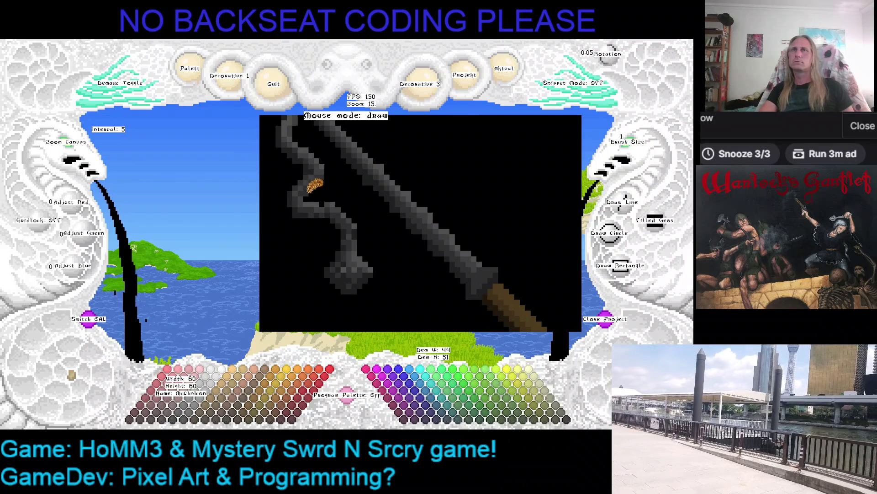
right_click(289, 197)
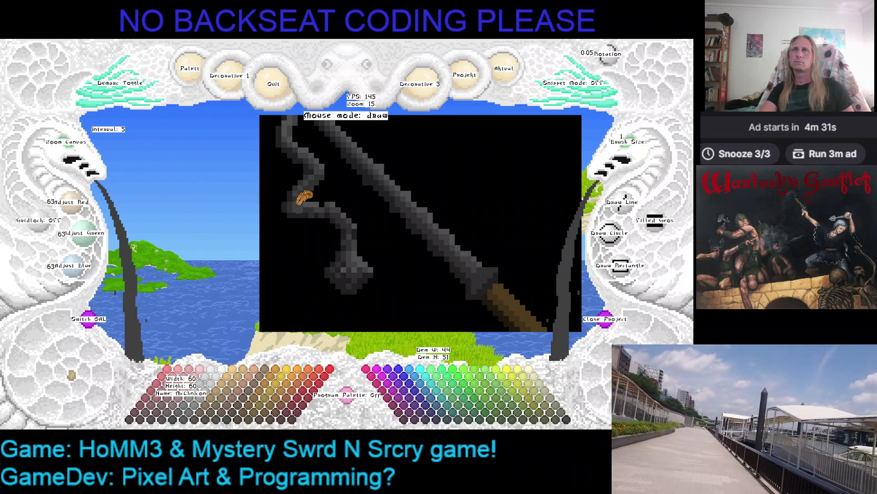
right_click(304, 205)
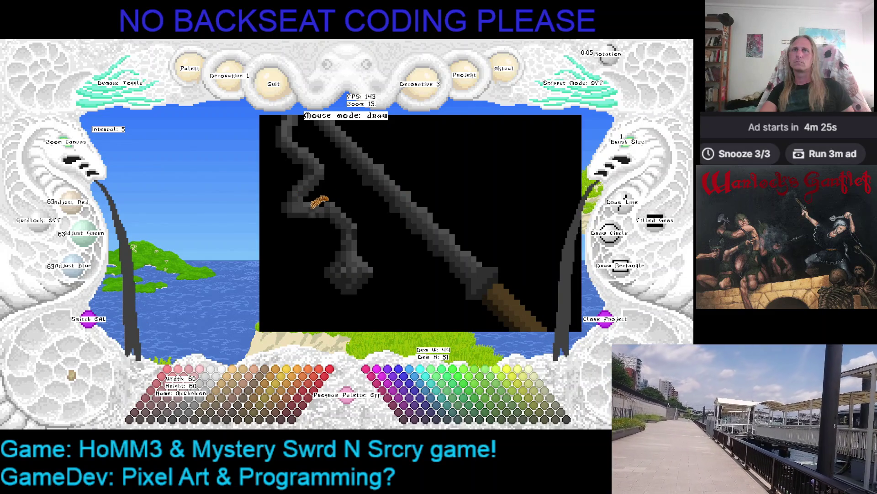
right_click(320, 203)
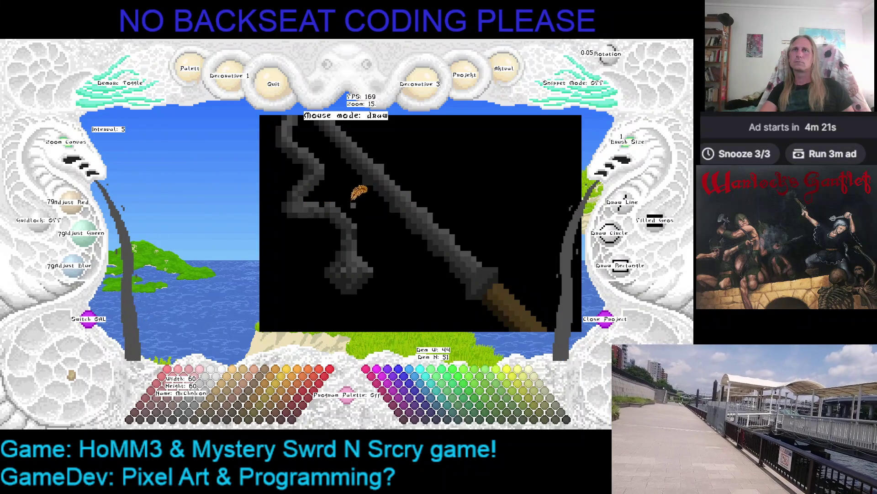
scroll(353, 200, "up", 3)
right_click(338, 217)
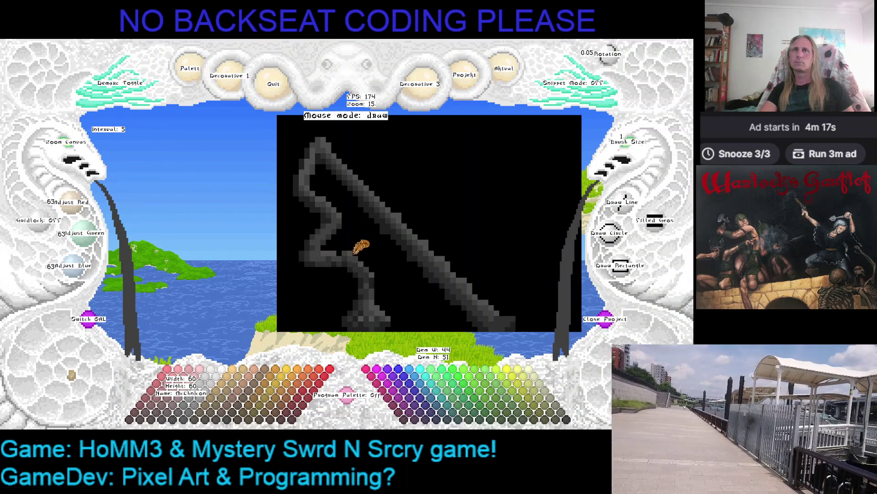
right_click(341, 232)
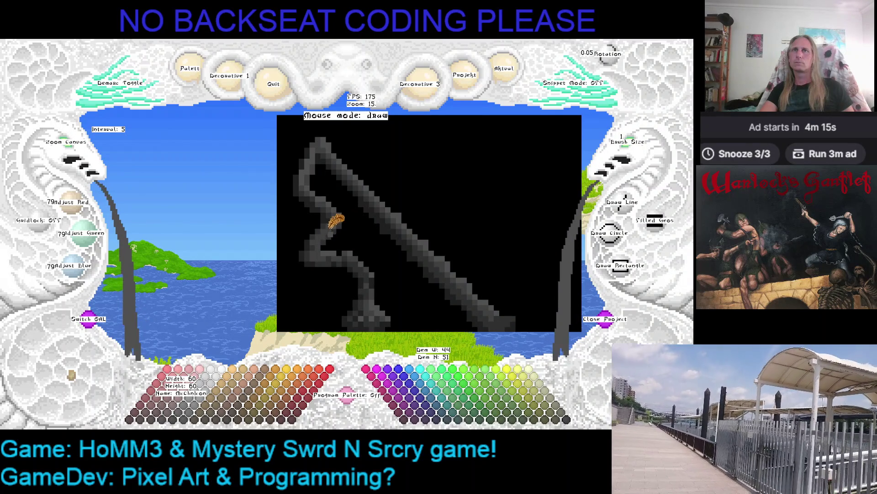
- Save the blunderbuss icon with Ctrl+S and zoom out
key("ctrl+s")
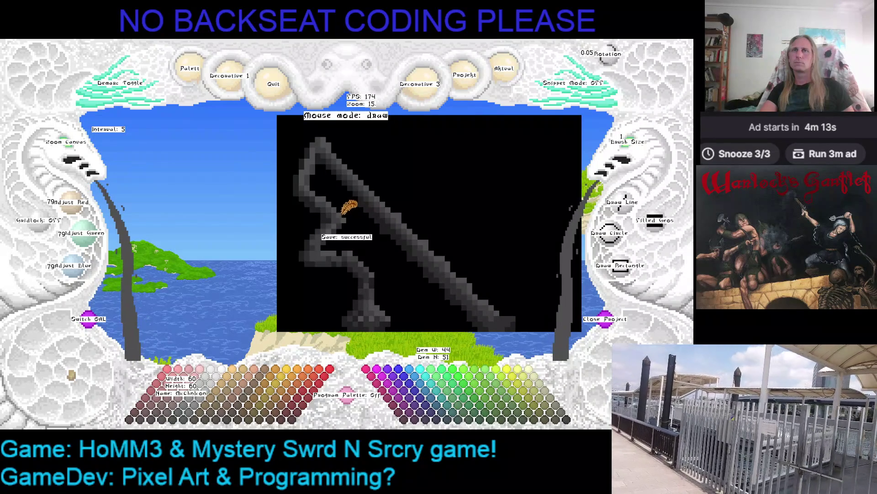
scroll(347, 210, "down", 2)
scroll(69, 153, "down", 3)
- Zoom in on the barrel end and sample its dark and lighter greys
mouse_move(73, 156)
left_mouse_down()
mouse_move(229, 196)
mouse_move(251, 190)
left_mouse_up()
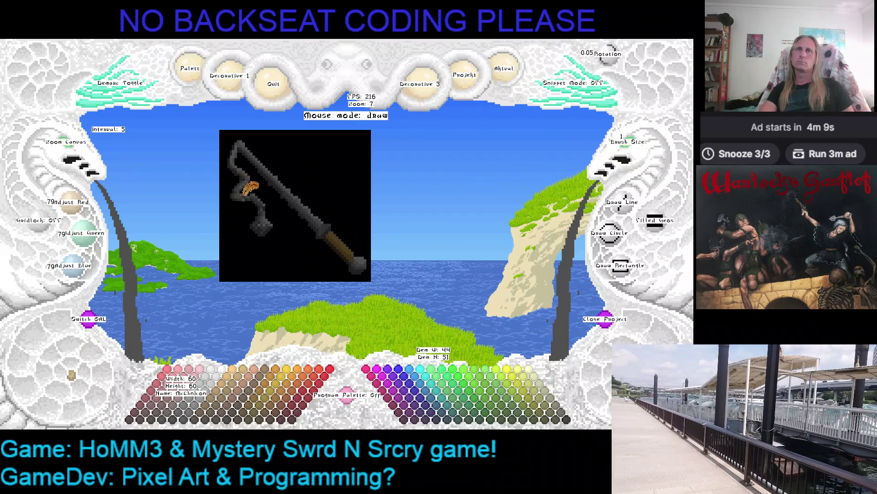
scroll(250, 188, "up", 11)
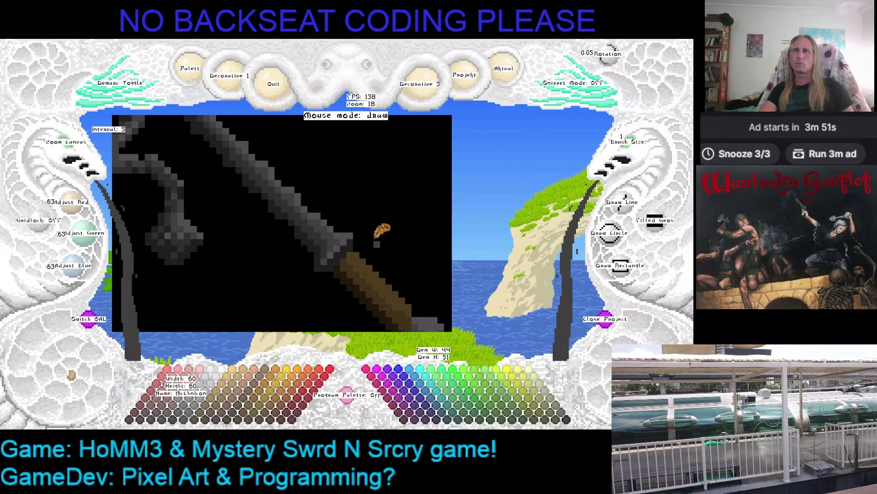
key("Right")
key("Right")
key("Right")
key("Down")
right_click(311, 223)
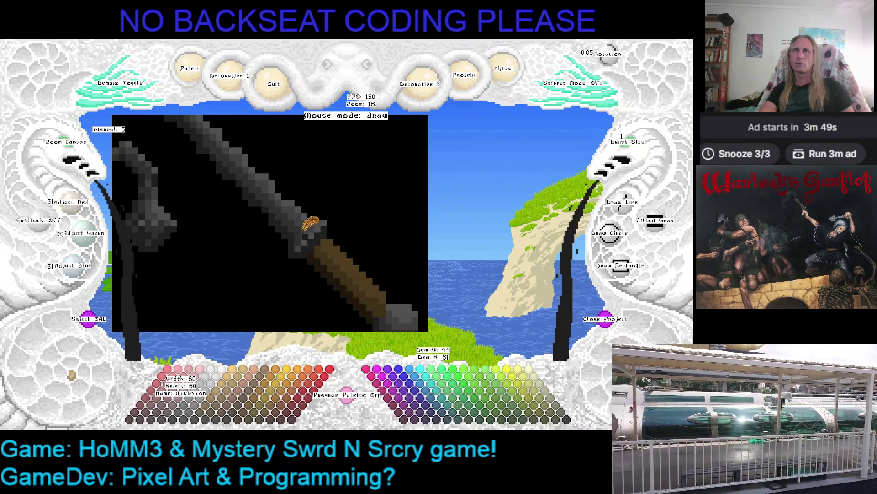
right_click(309, 224)
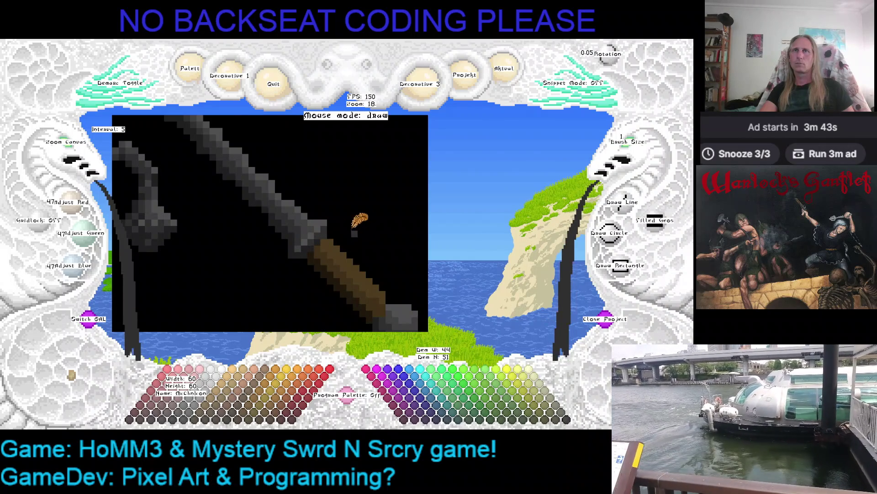
- Zoom out to the whole icon and preview it without its black background
key("Left")
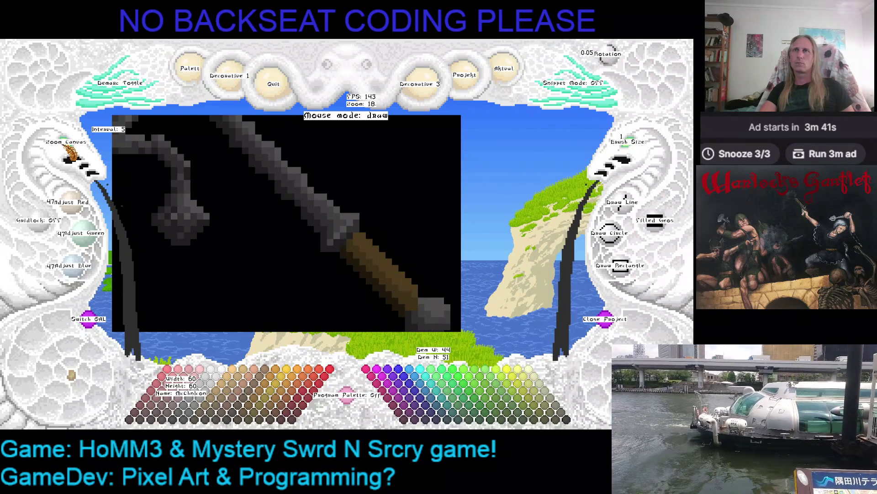
scroll(68, 139, "down", 12)
key("ctrl+s")
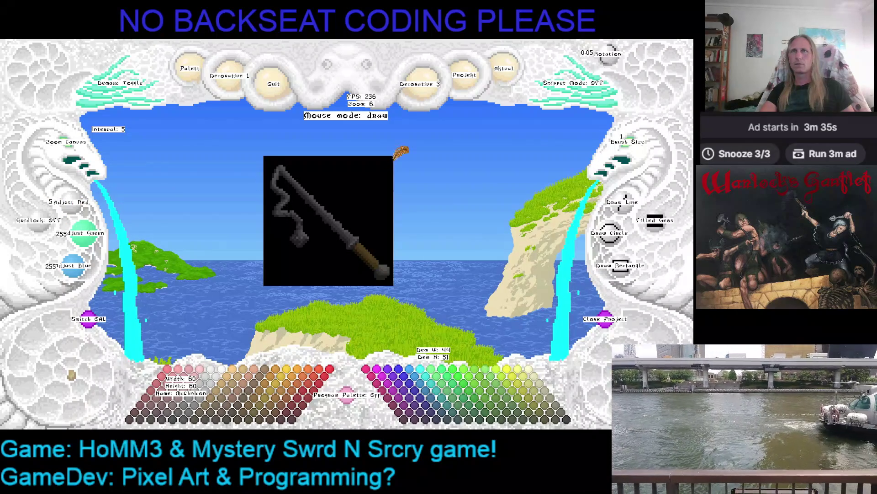
key("ctrl+s")
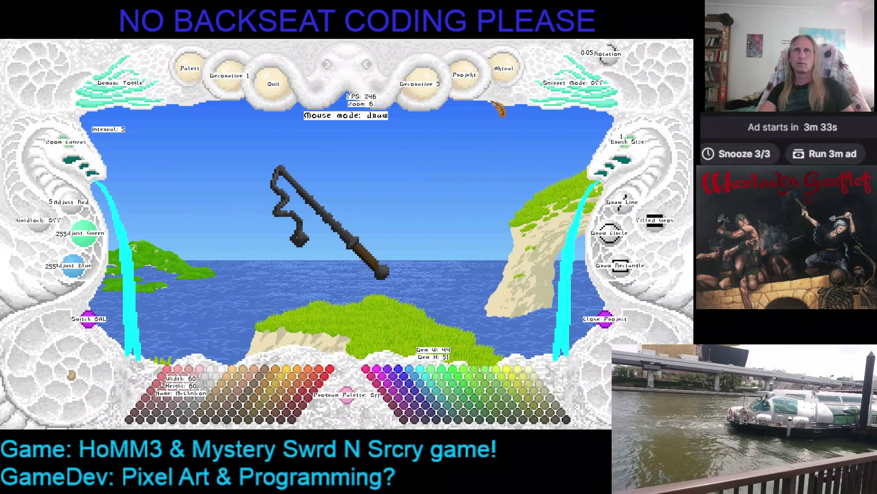
- Save from the Projekt menu and quit Kaleidomancer
left_click(503, 71)
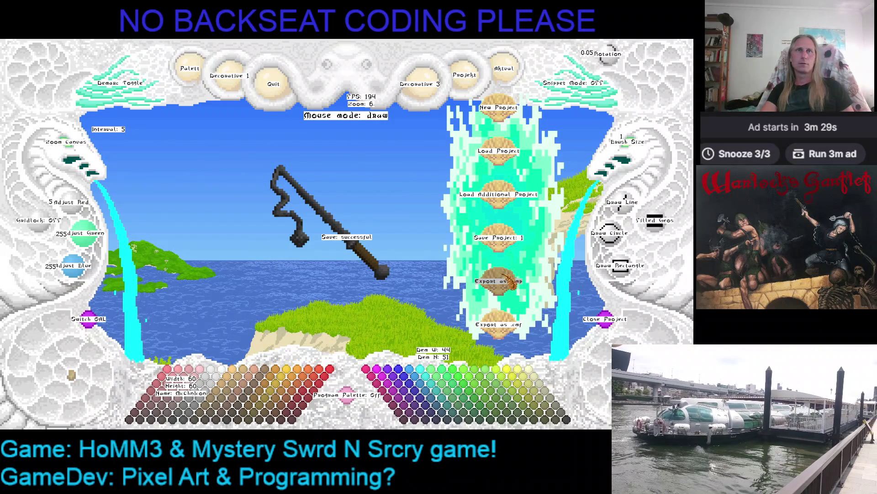
left_click(511, 85)
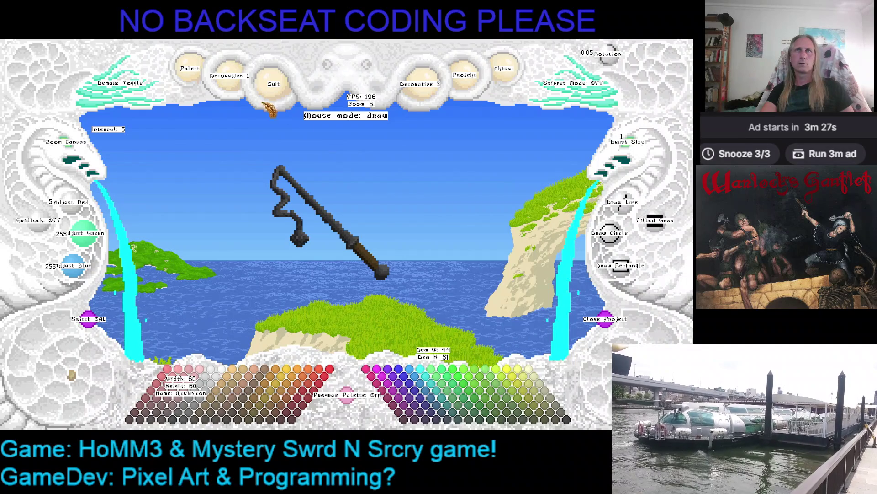
left_click(273, 84)
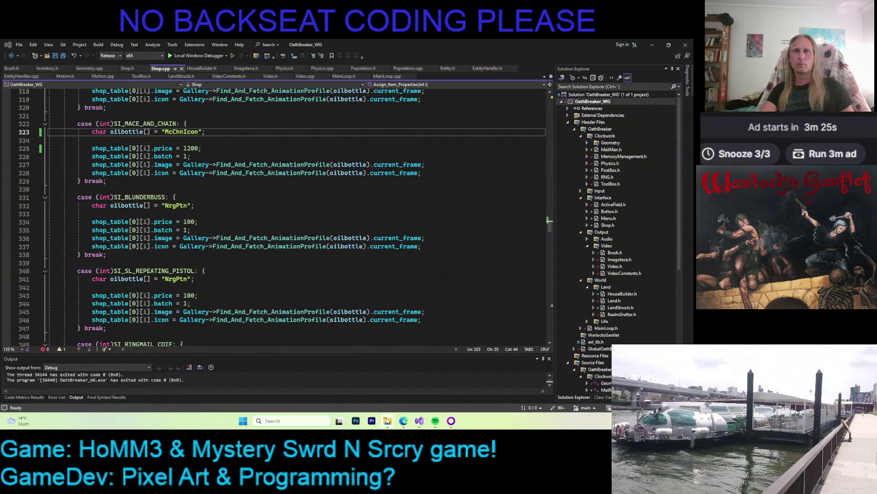
- Check the icon's project folder, run the game with F5, and inspect the shop's stock list
mouse_move(387, 421)
left_click(348, 378)
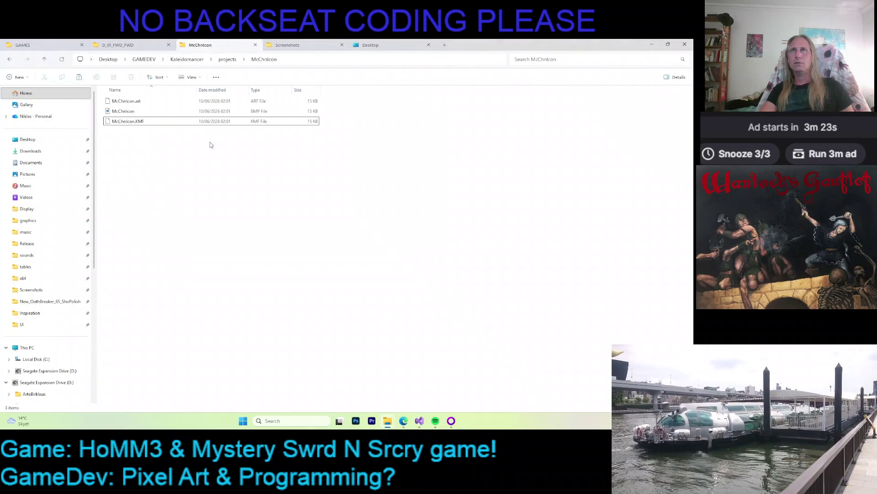
key("alt+Tab")
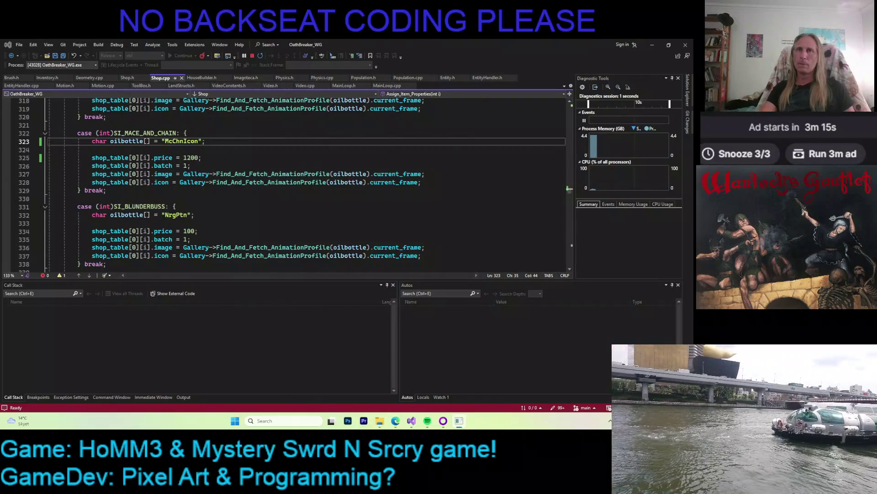
key("alt+Tab")
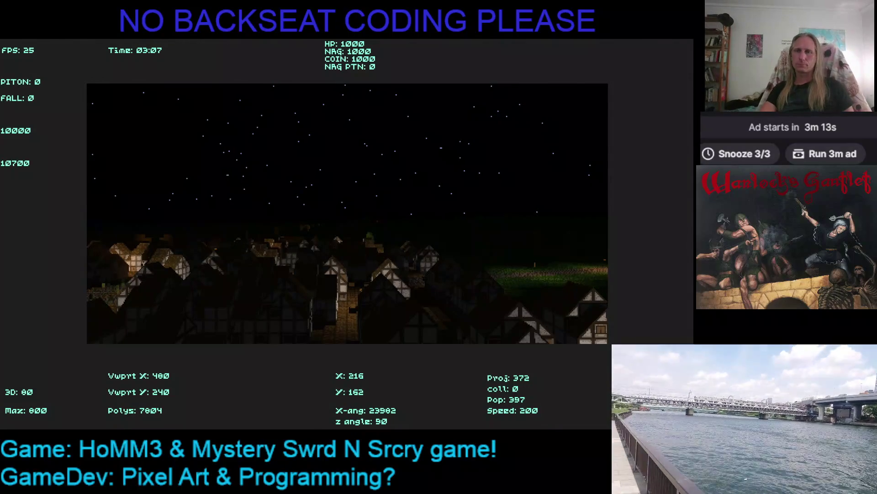
key("Up")
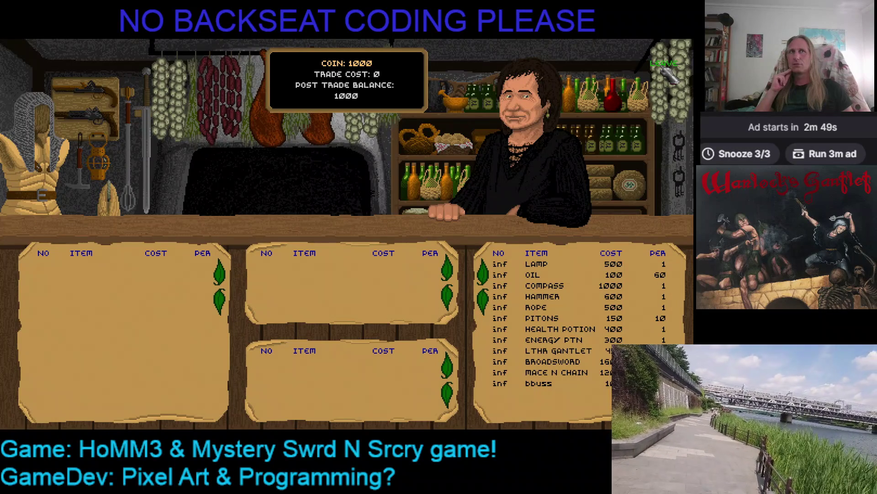
left_click(665, 64)
- Close the game and browse File Explorer from McChnIcon up to the Kaleidomancer folder
key("Up")
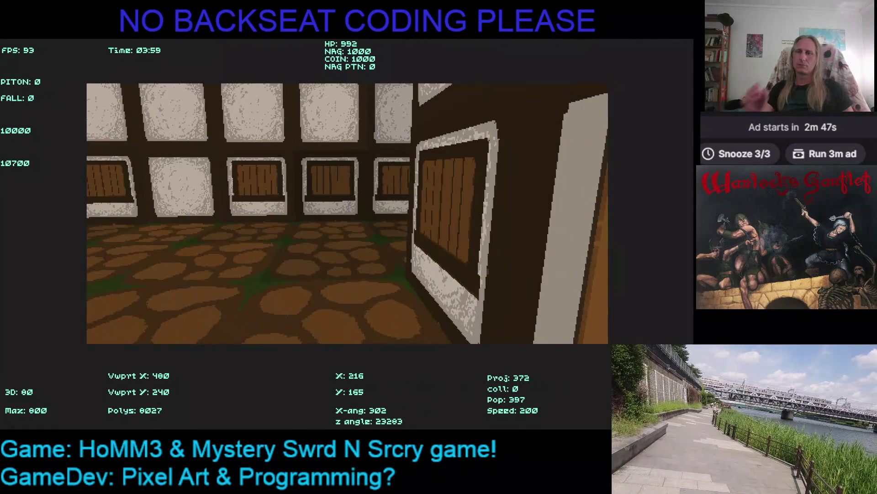
key("alt+Tab")
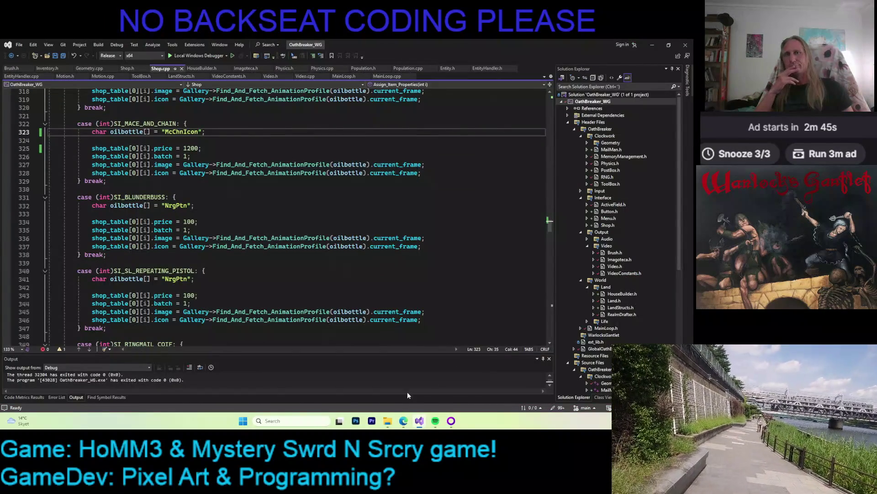
mouse_move(388, 421)
left_click(348, 380)
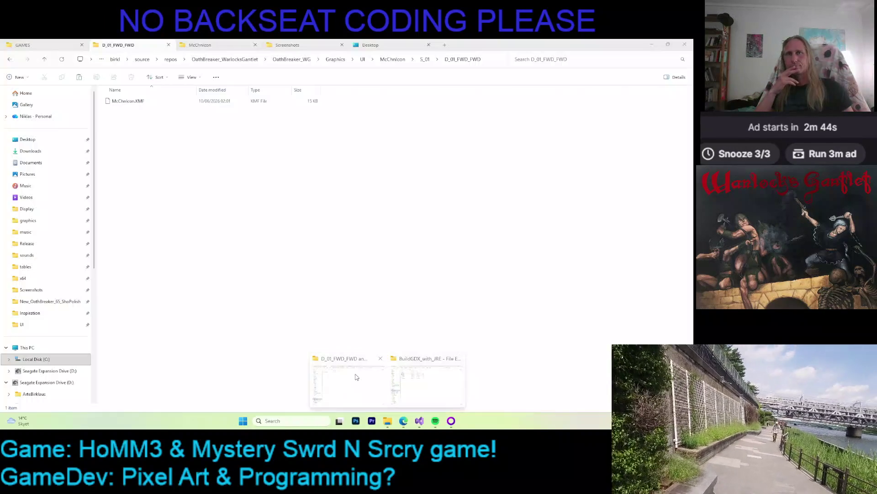
left_click(224, 44)
left_click(185, 60)
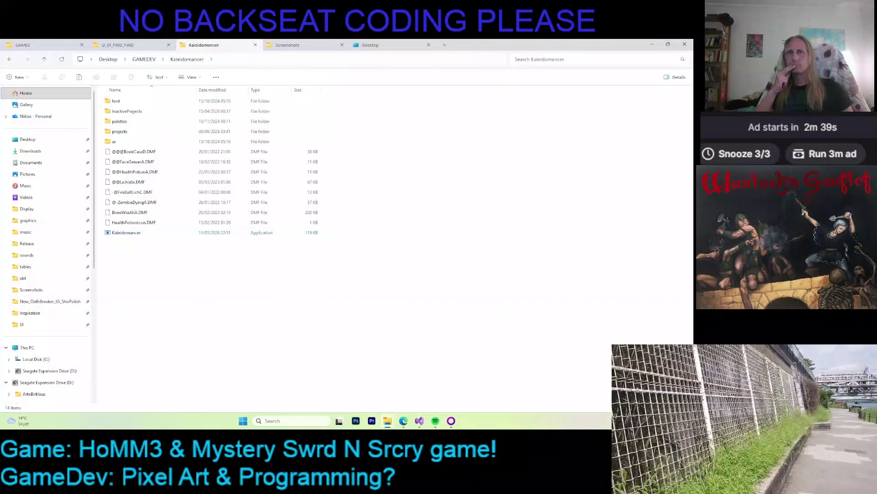
- Back in Shop.cpp, jump to the SI_BLUNDERBUSS definition in Inventory.h
left_click(418, 417)
scroll(280, 232, "down", 3)
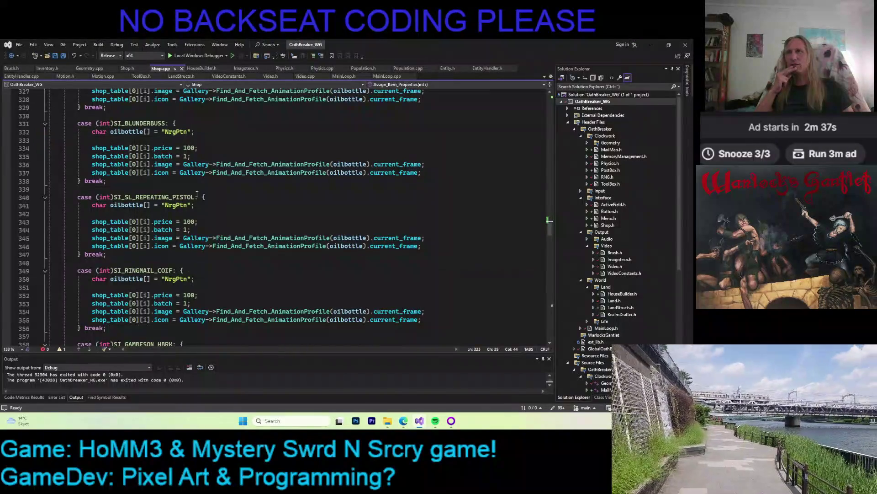
scroll(223, 195, "up", 7)
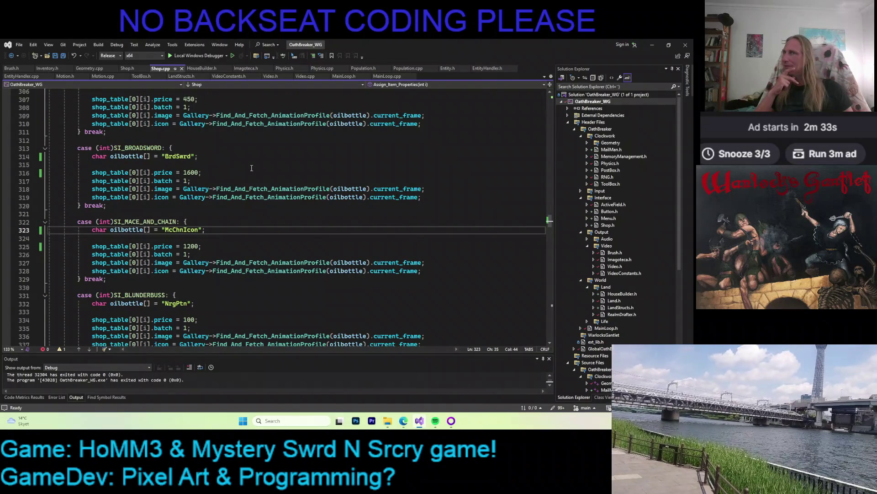
scroll(252, 168, "down", 16)
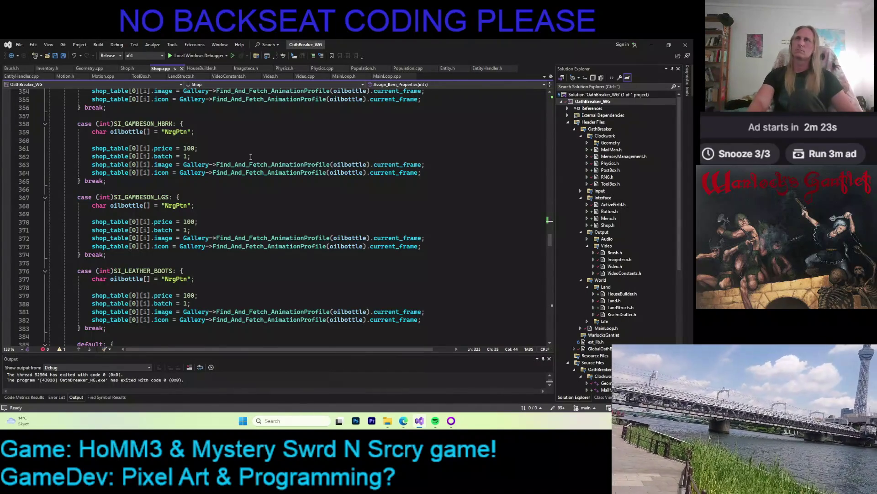
scroll(251, 157, "up", 11)
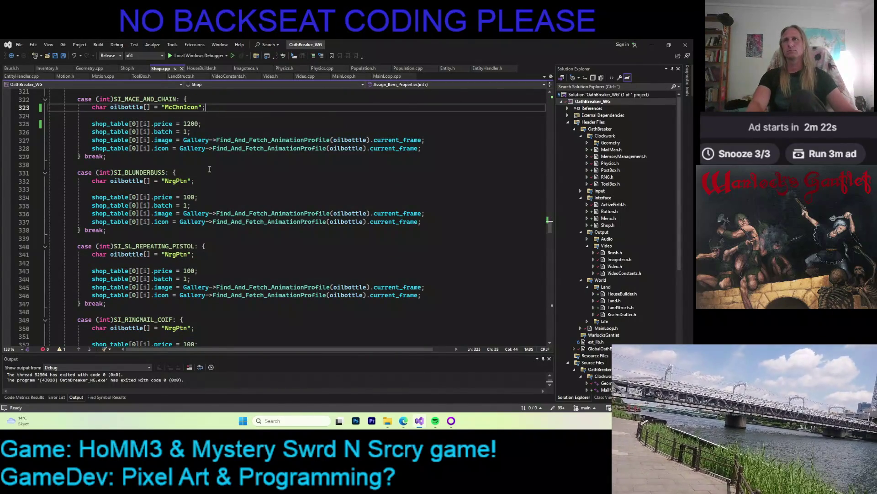
left_click(151, 172, "ctrl")
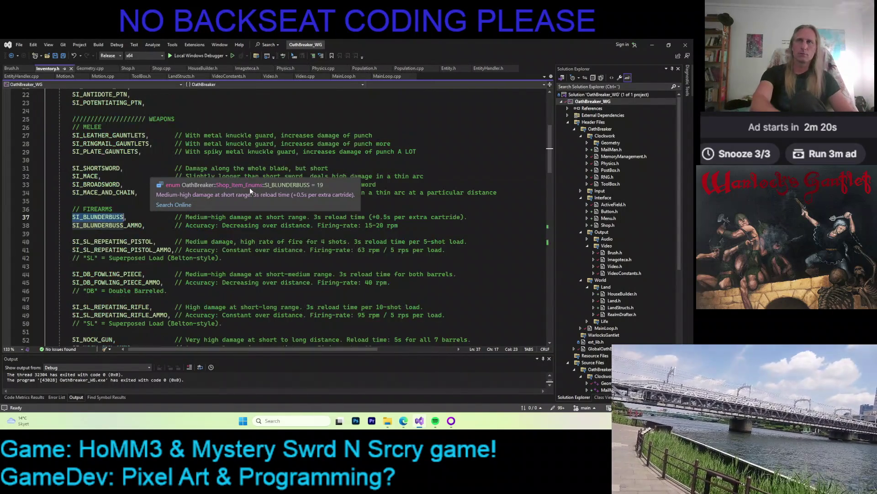
- Duplicate the SI_BLUNDERBUSS case block in Shop.cpp below the original
mouse_move(119, 228)
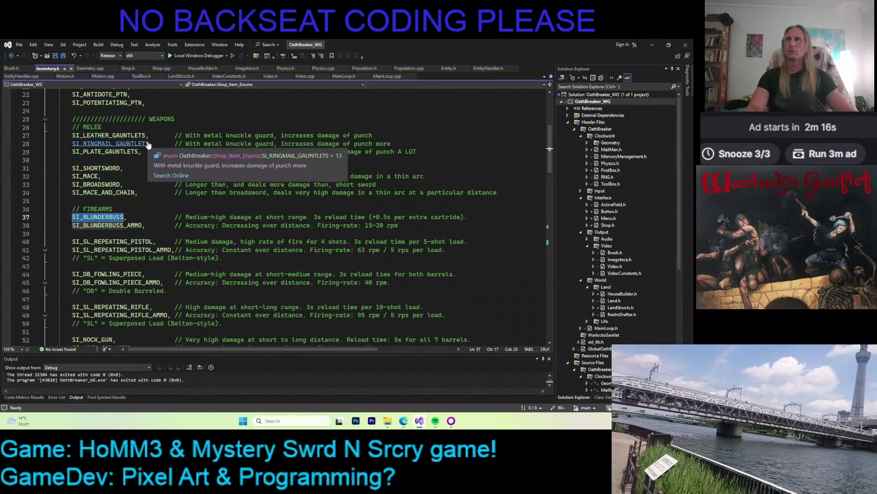
key("ctrl+minus")
left_click_drag(78, 174, 122, 228)
key("ctrl+c")
left_click(122, 229)
key("Return")
key("Return")
key("ctrl+v")
- Rename the duplicated case to SI_BLUNDERBUSS_AMMO, copied from Inventory.h, and save Shop.cpp
key("ctrl+shift+minus")
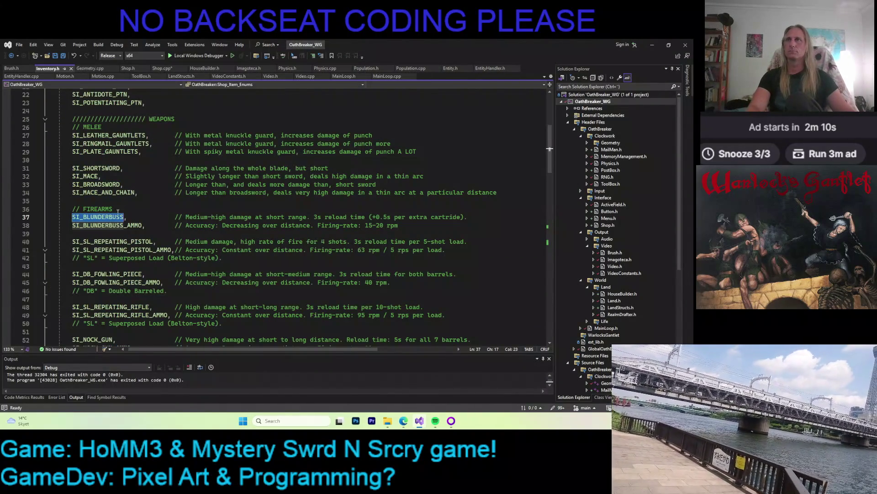
double_click(108, 225)
key("ctrl+c")
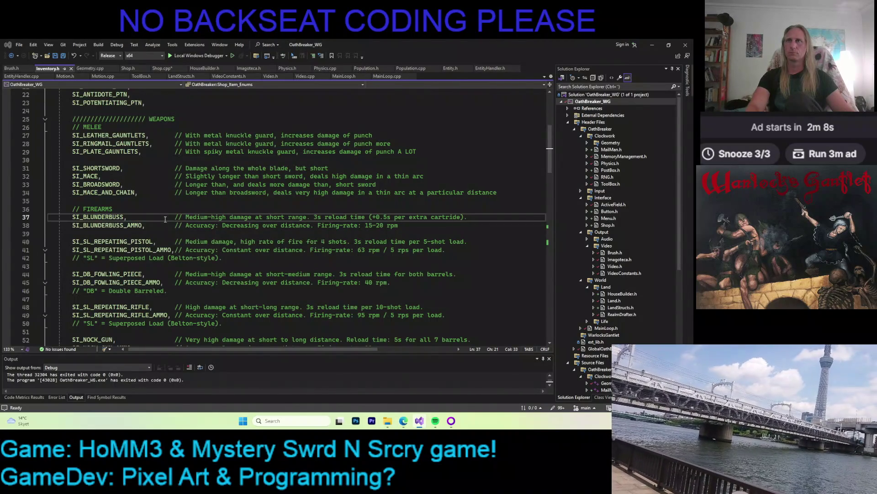
key("ctrl+minus")
double_click(140, 245)
key("ctrl+v")
key("ctrl+s")
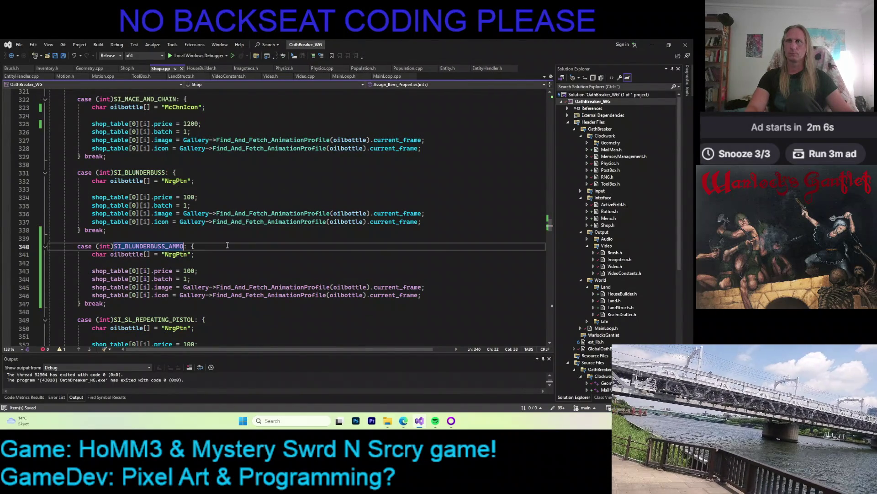
- Paste a duplicate of the SI_SL_REPEATING_PISTOL case block after the original
scroll(227, 245, "down", 6)
scroll(228, 218, "up", 4)
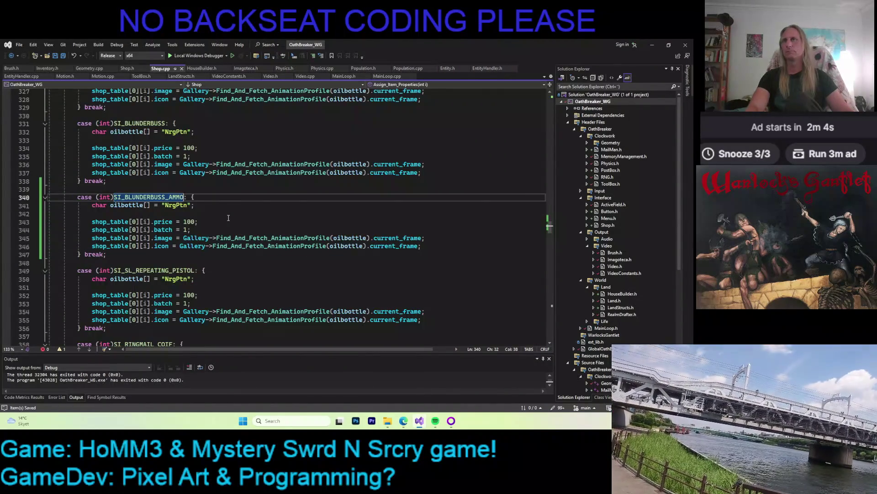
scroll(228, 210, "up", 4)
scroll(229, 204, "down", 7)
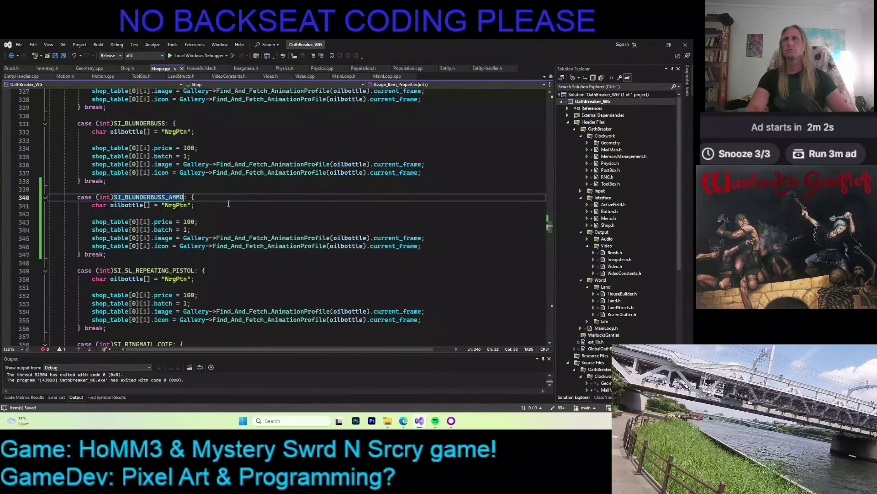
left_click_drag(75, 201, 107, 255)
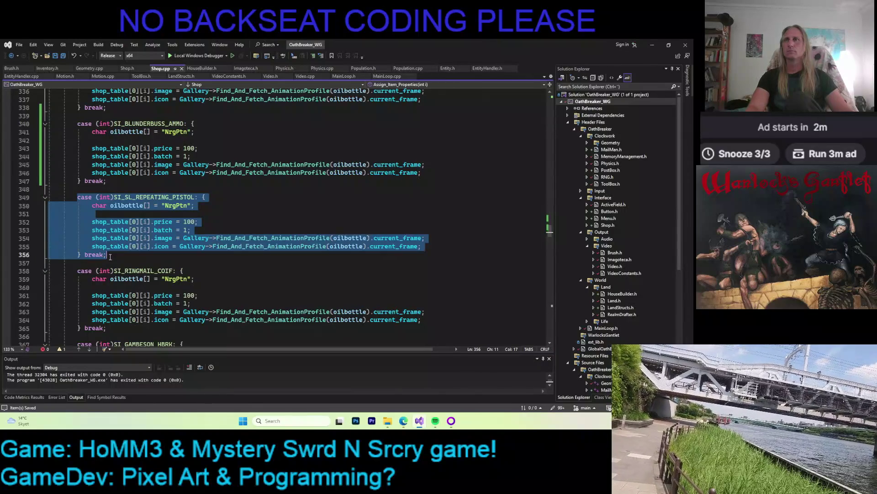
left_click(151, 258)
key("ctrl+v")
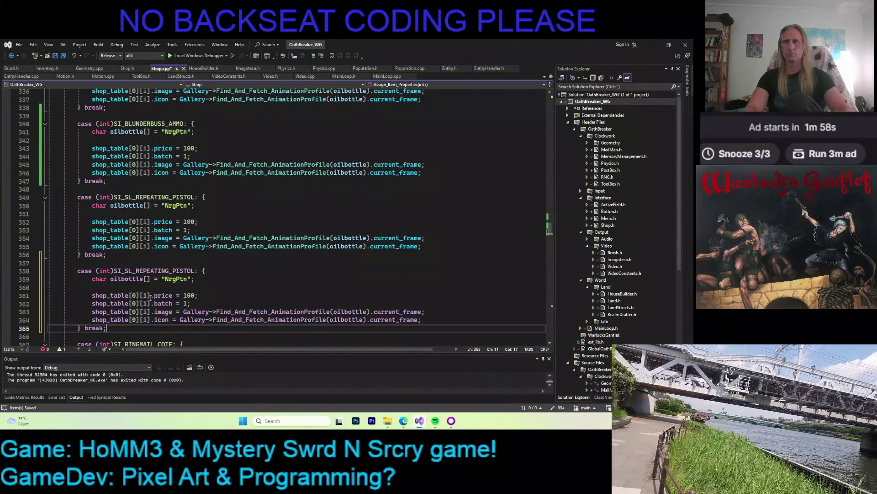
scroll(228, 235, "down", 5)
- Rename the duplicated pistol case to SI_SL_REPEATING_PISTOL_AMMO, taken from Inventory.h line 41
key("ctrl+Tab")
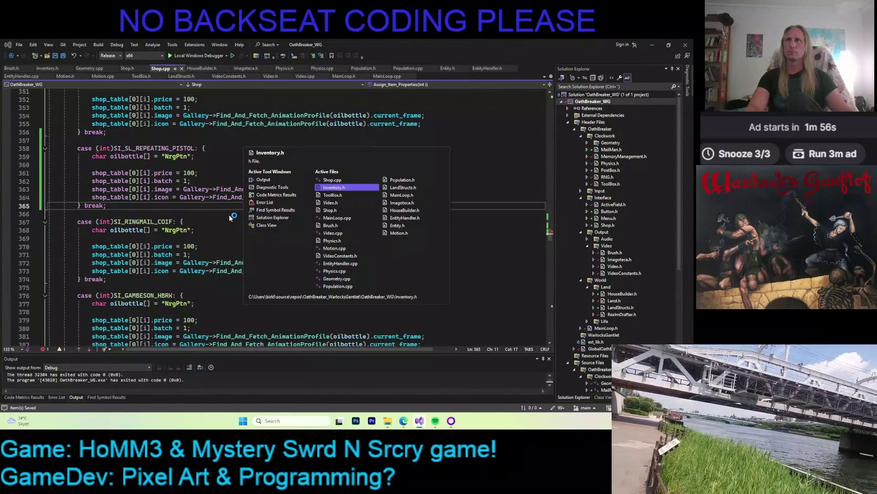
double_click(114, 250)
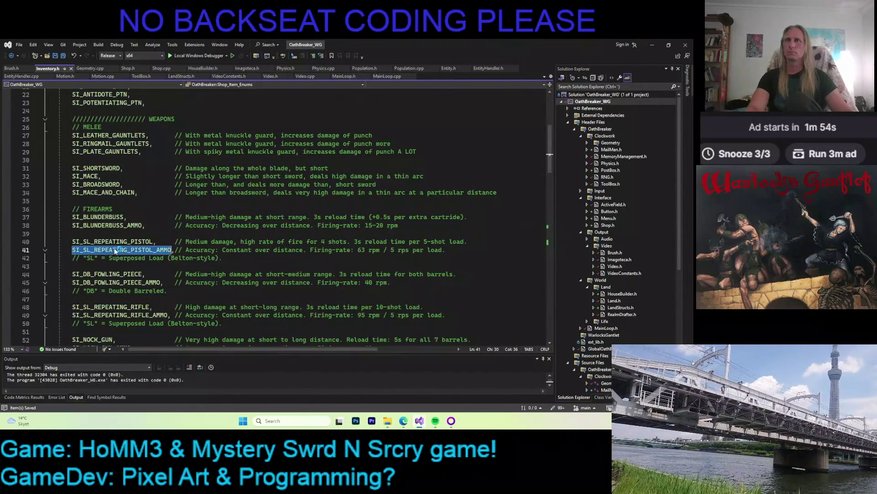
key("ctrl+Tab")
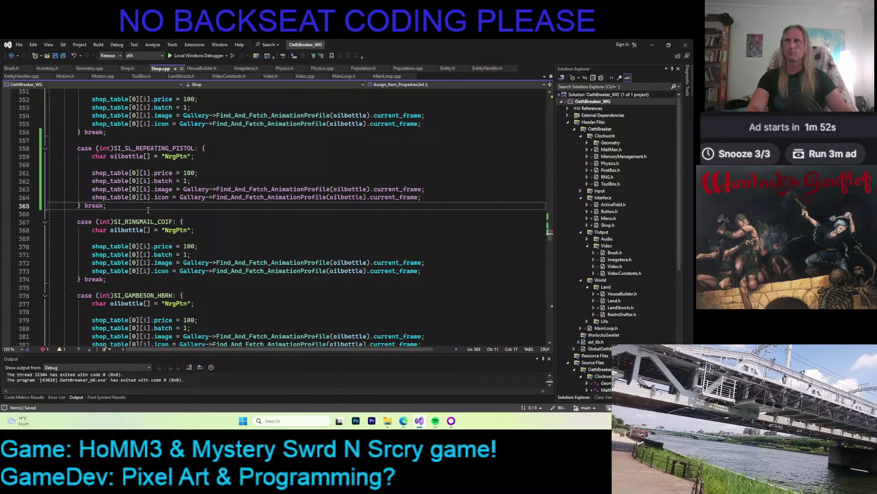
scroll(140, 146, "up", 3)
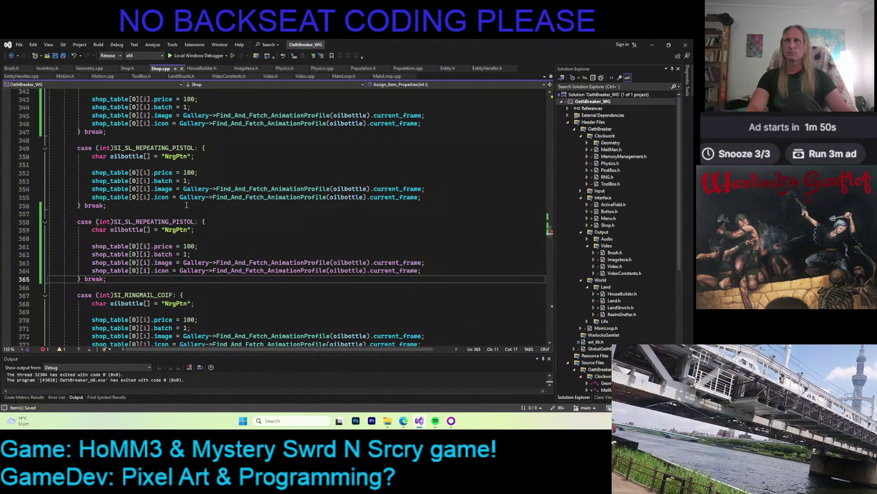
double_click(164, 222)
key("ctrl+v")
scroll(230, 223, "up", 10)
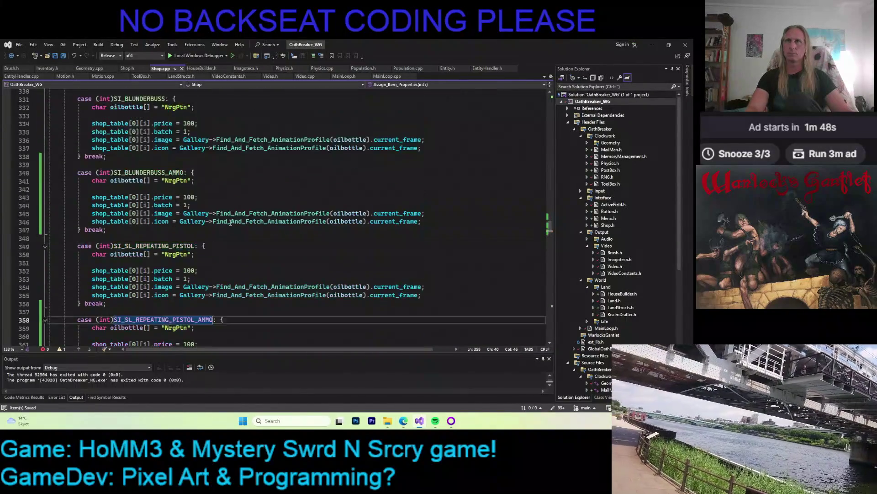
scroll(230, 223, "down", 3)
scroll(230, 222, "up", 5)
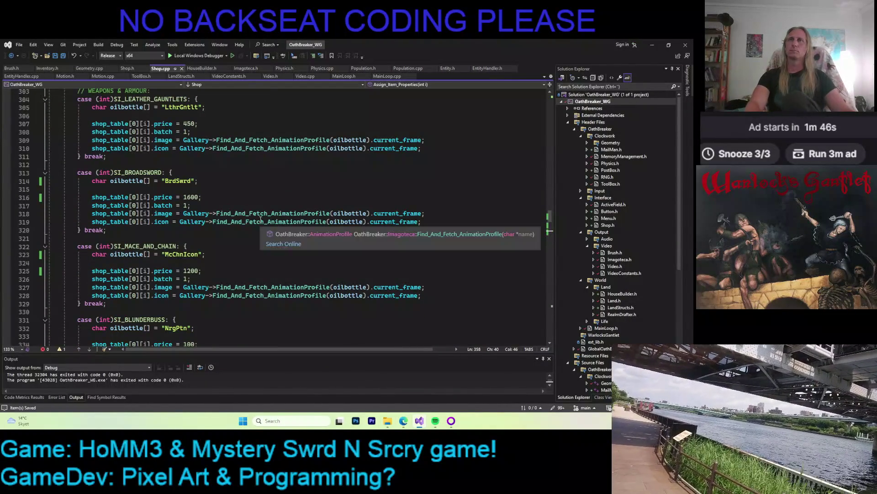
scroll(229, 216, "down", 8)
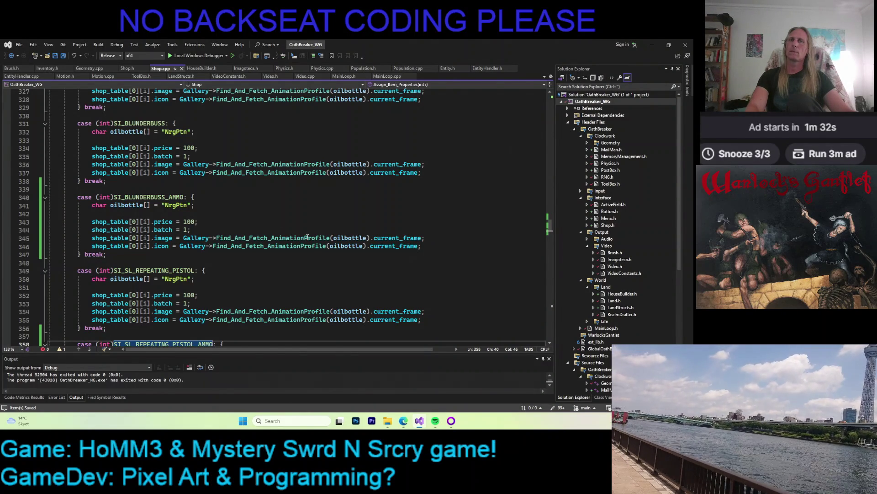
- Launch Kaleidomancer.exe from the Kaleidomancer folder in File Explorer
mouse_move(388, 417)
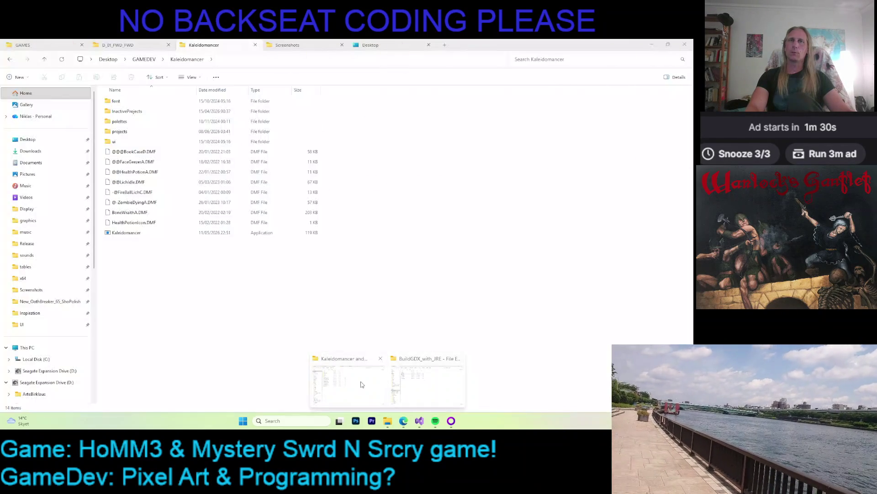
left_click(362, 385)
double_click(126, 232)
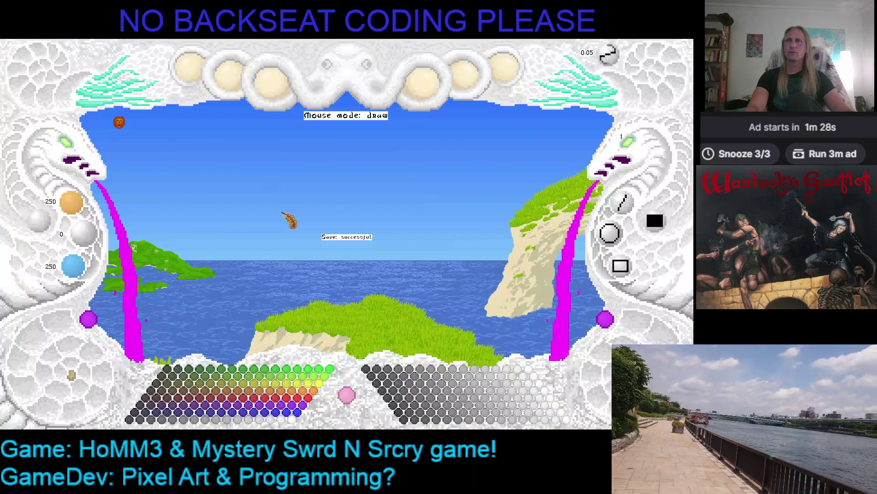
- Create a new 60x60 project named BlndrBssIcon
left_click(194, 80)
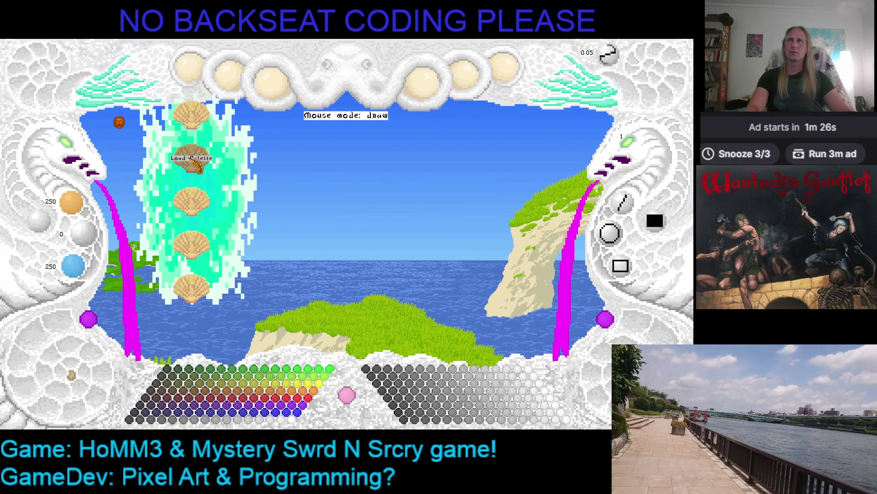
mouse_move(505, 73)
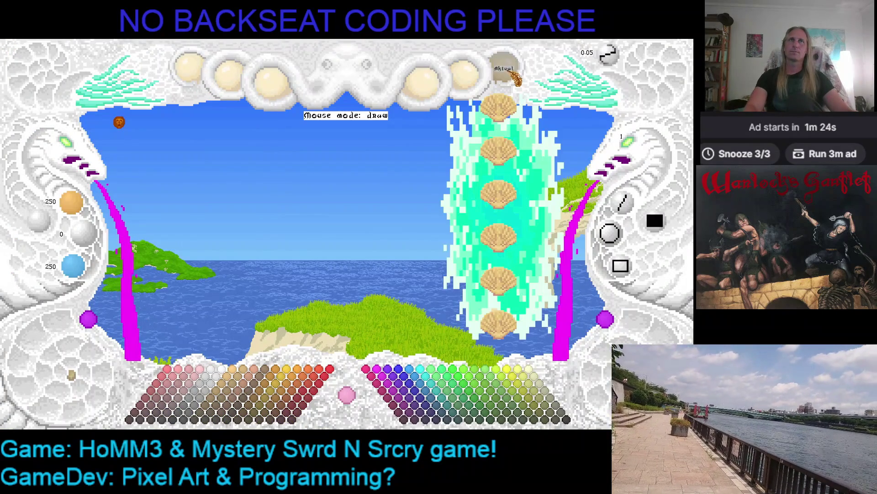
left_click(500, 106)
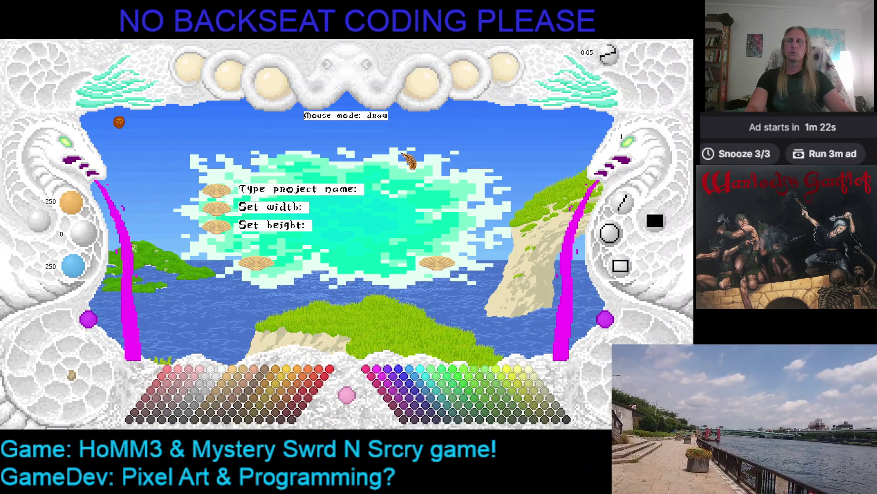
type("B")
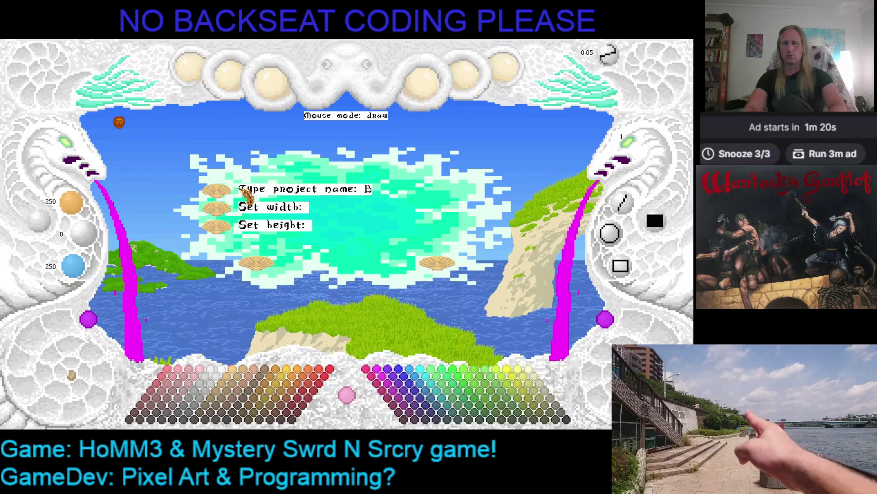
type("re")
key("BackSpace")
key("BackSpace")
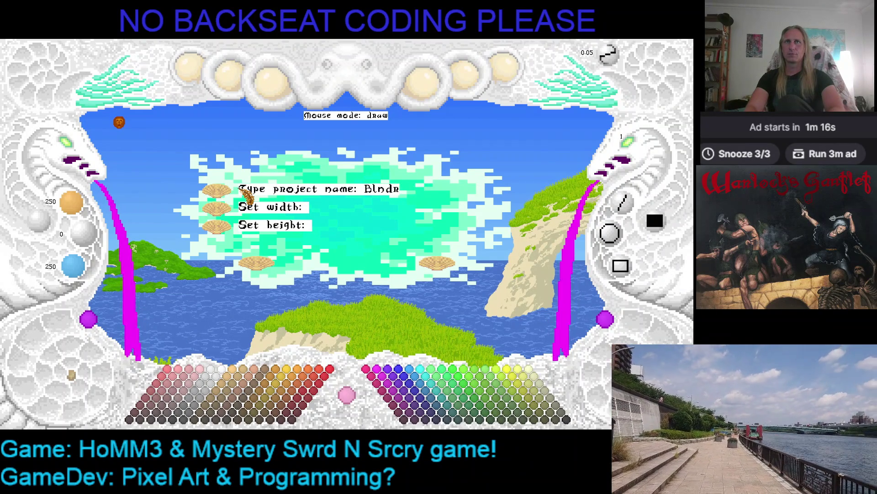
type("BssIcon")
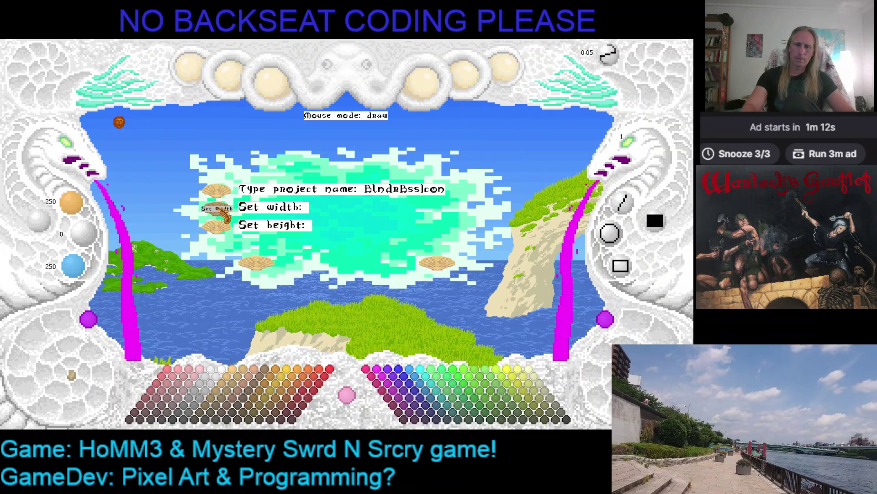
type("0")
left_click(259, 264)
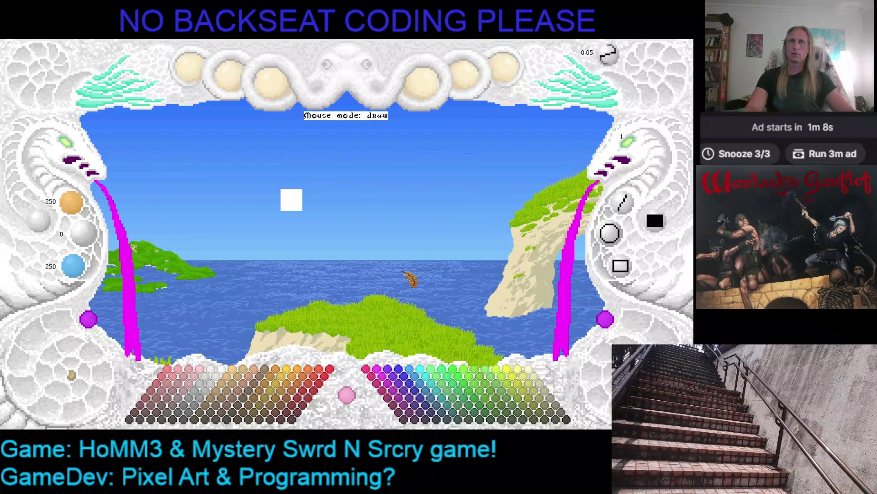
- Make black the drawing colour and load the shop picture of reference weapons
left_click(566, 420)
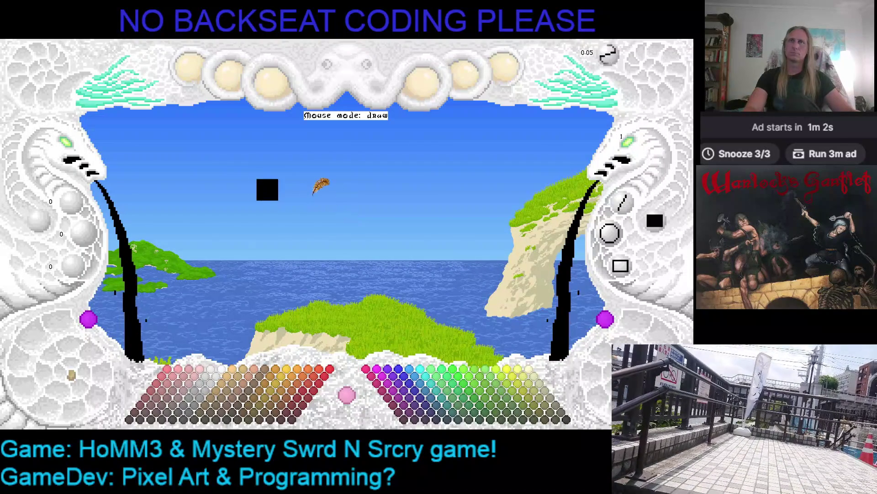
left_click(494, 67)
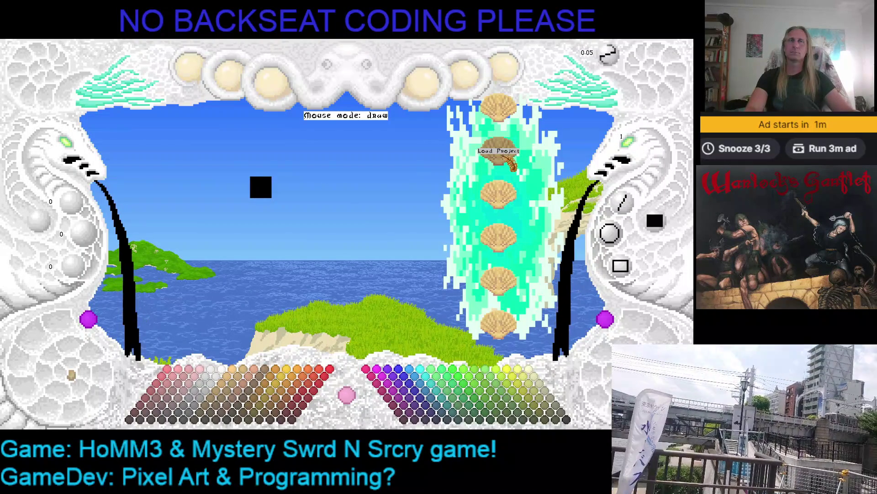
left_click(497, 145)
scroll(537, 165, "down", 10)
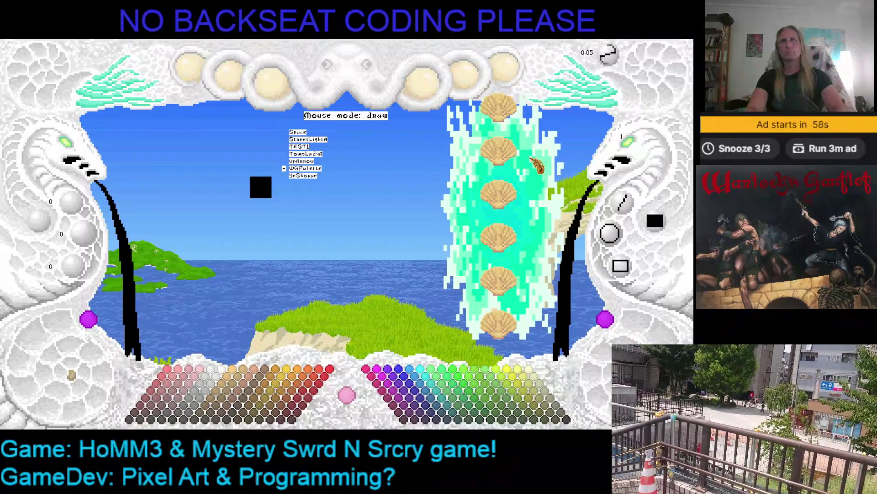
scroll(537, 165, "up", 3)
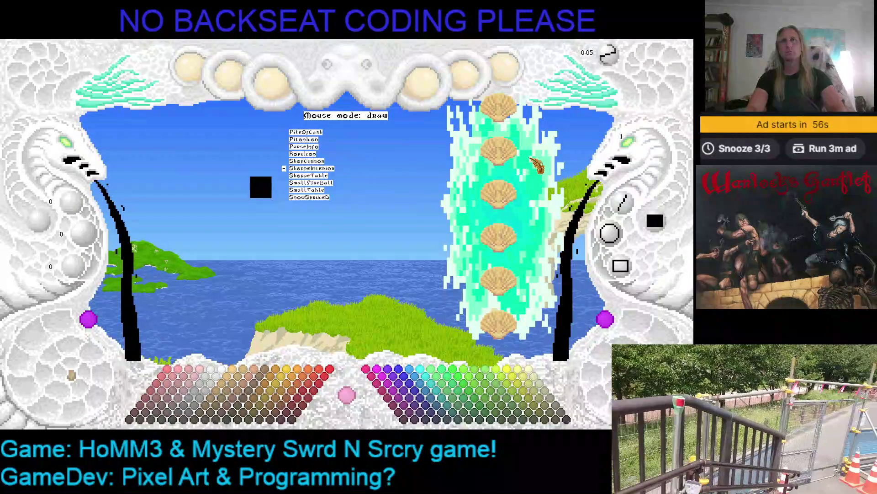
left_click(534, 133)
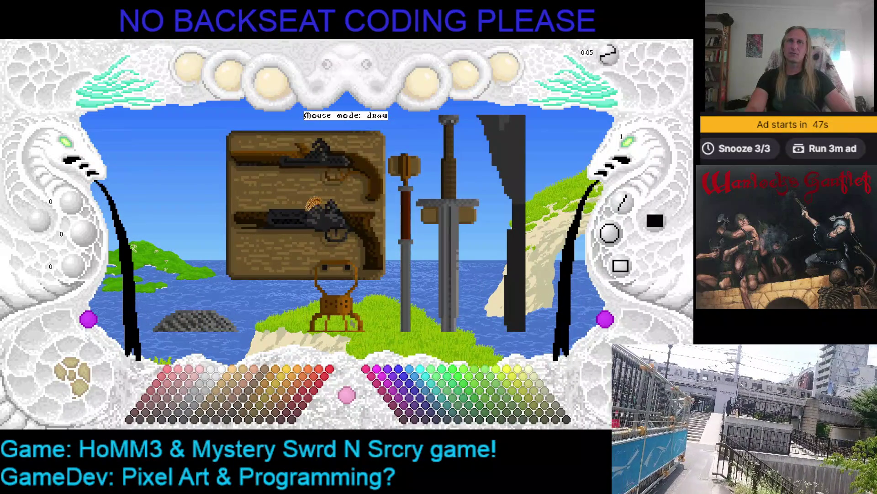
- Mark the area around the top flintlock pistol and copy it
key("d")
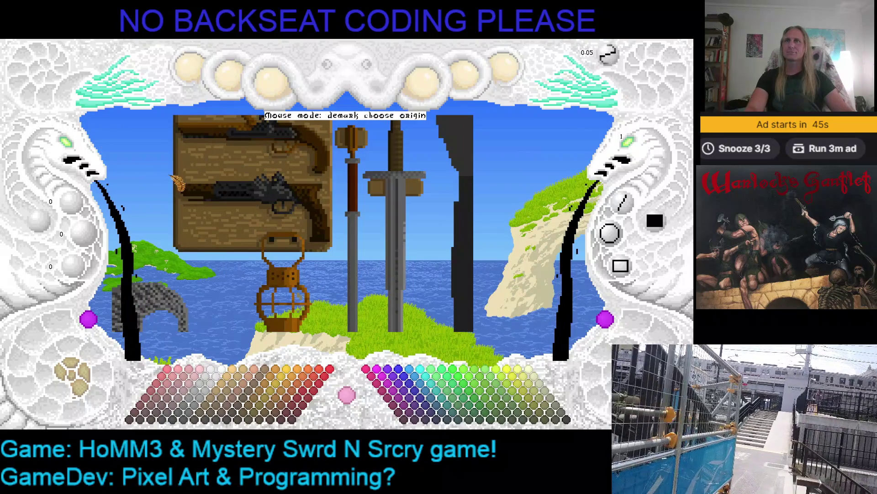
left_click(193, 159)
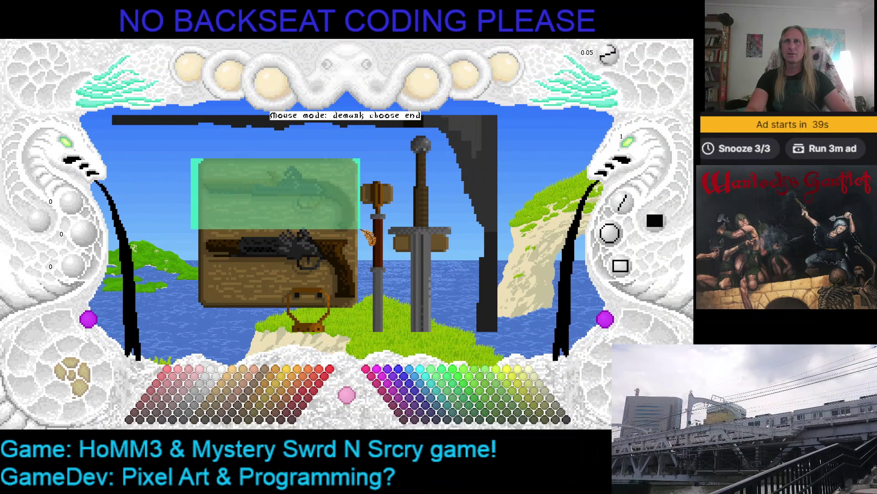
left_click(361, 229)
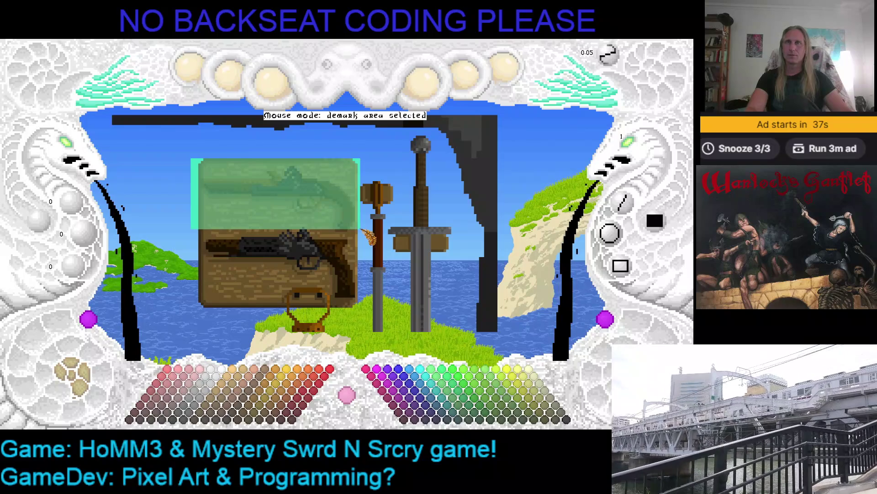
key("ctrl+v")
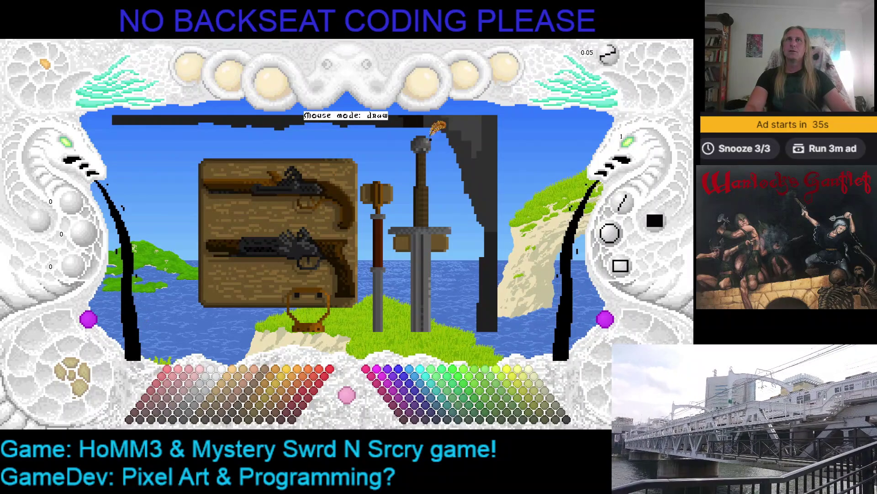
- Load the empty black-canvas BlndrBssIcon project from the saved projects list
left_click(512, 71)
left_click(498, 151)
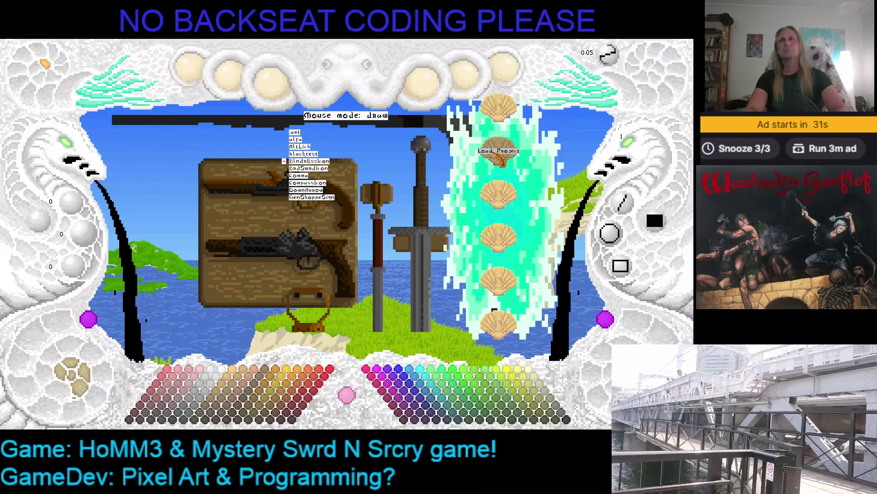
left_click(500, 155)
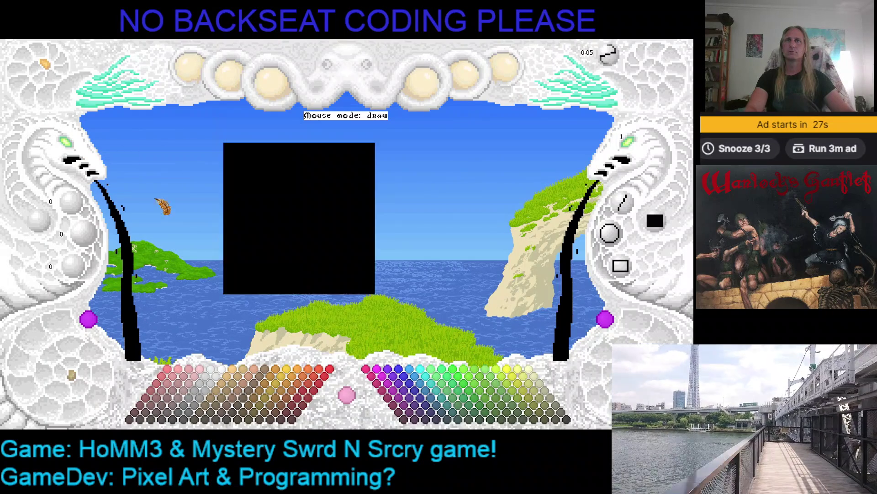
- Paste the copied pistol onto the 60x60 canvas, rotated about 30° so it lies diagonally
key("h")
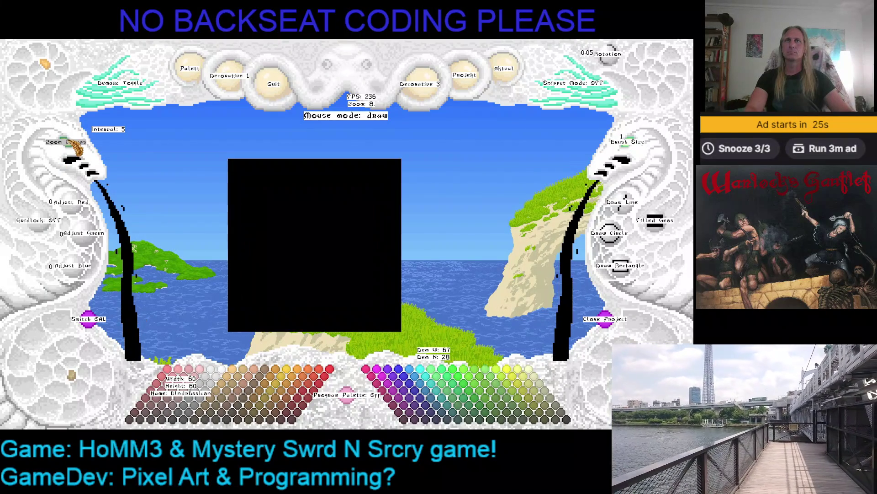
key("ctrl+v")
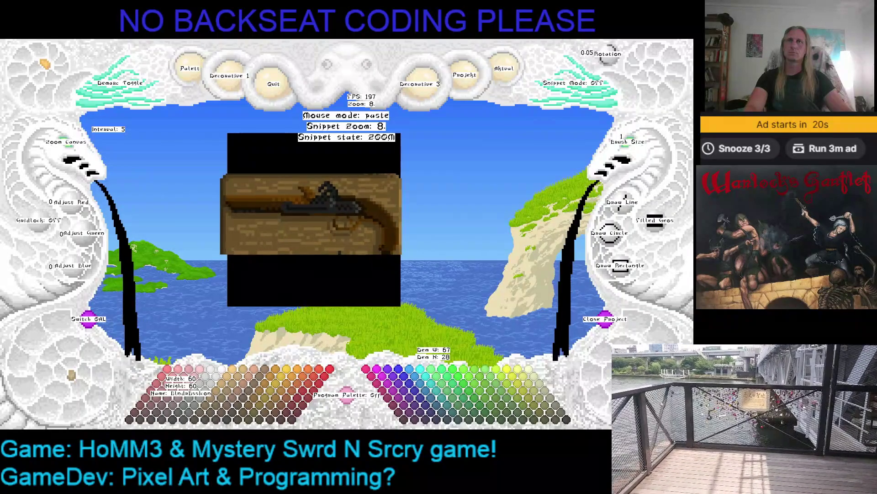
key("r")
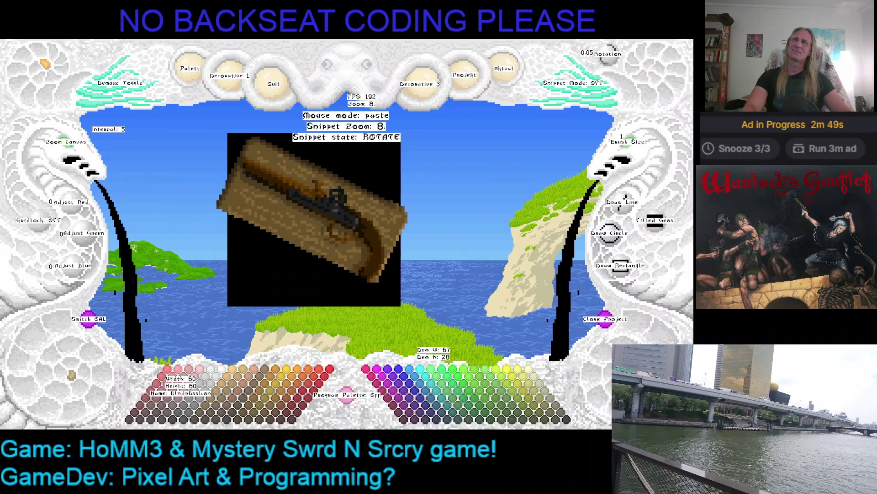
key("Escape")
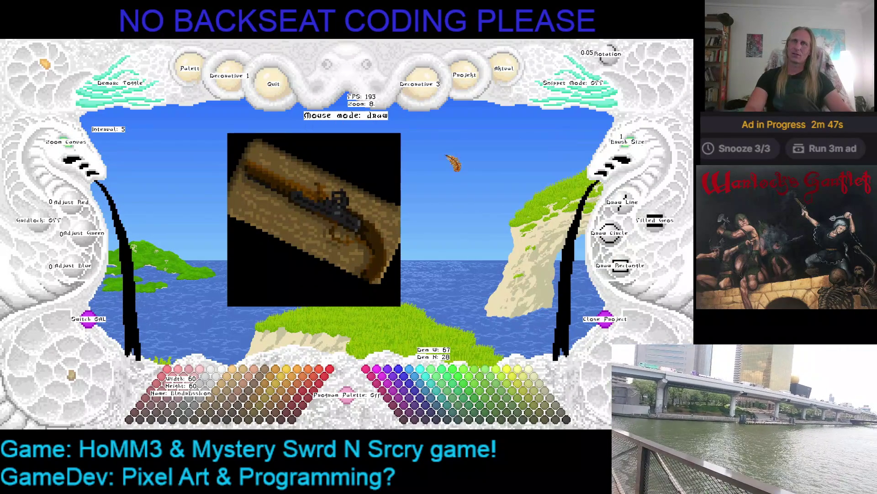
- Try a dark outline and undo it, then erode away the brown plank background
scroll(413, 183, "up", 7)
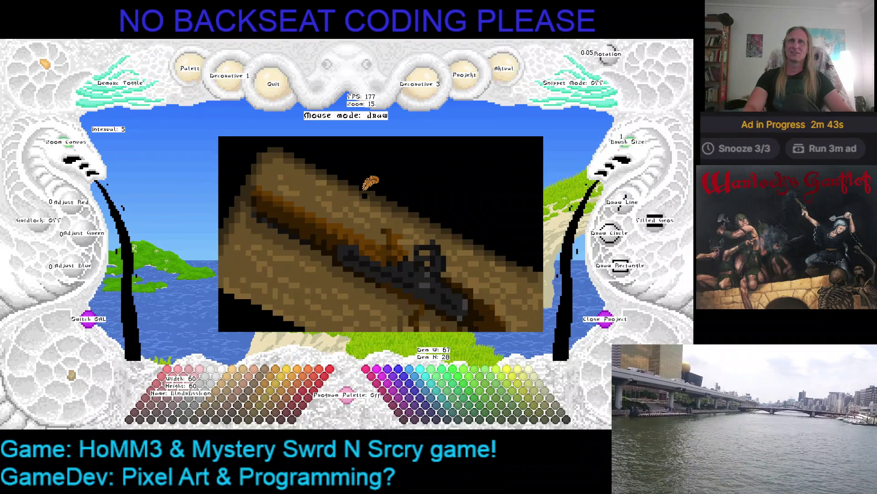
key("o")
key("ctrl+z")
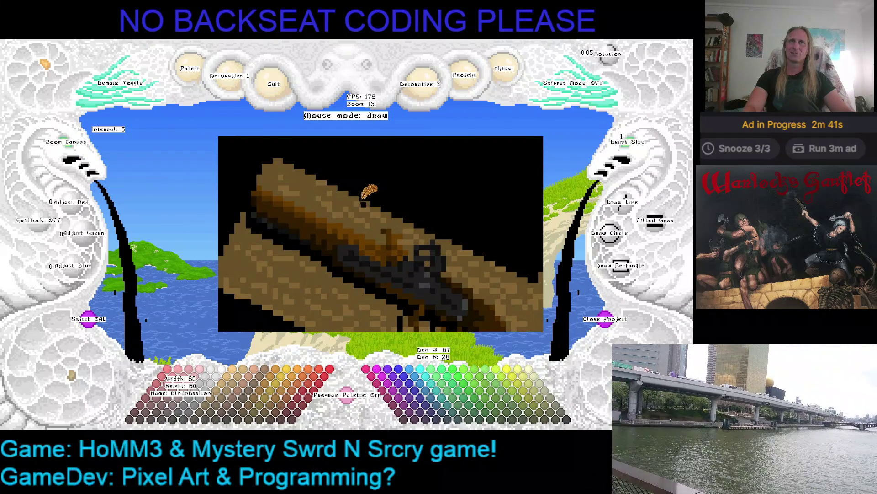
key("e")
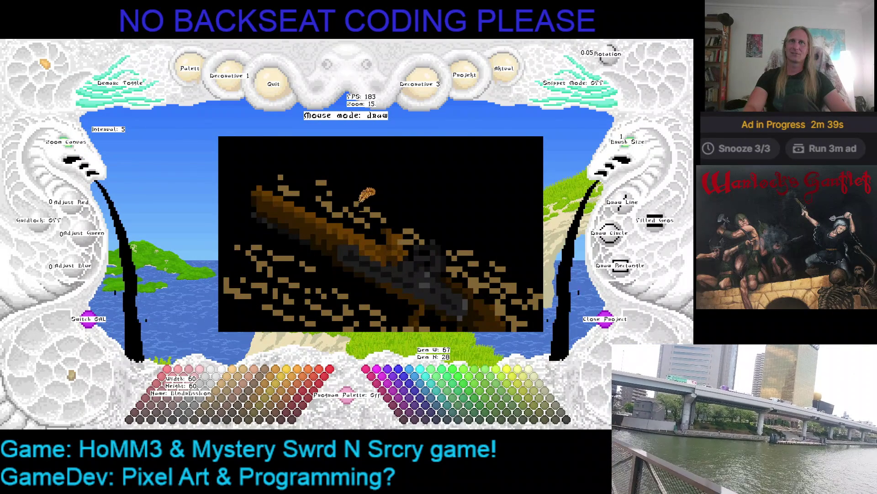
key("ctrl+z")
key("Left")
- Sample the pistol grip's brown (red 78, green 45, blue 0) as drawing colour
key("Up")
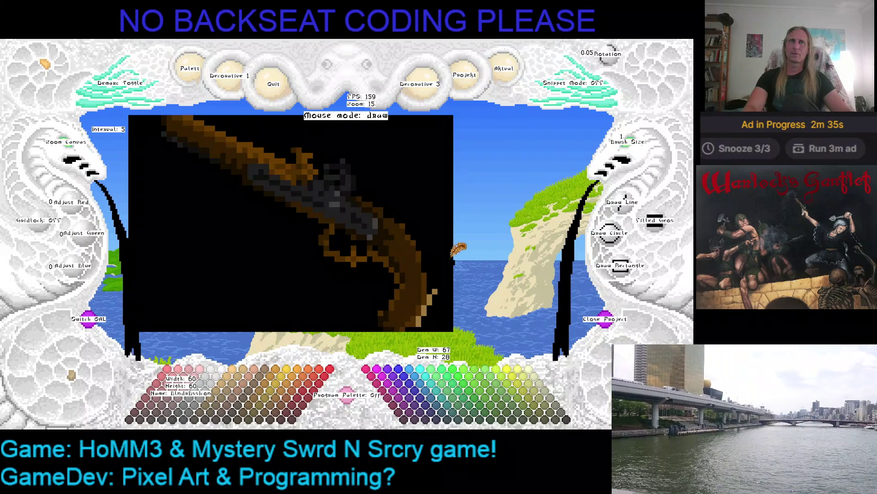
key("Down")
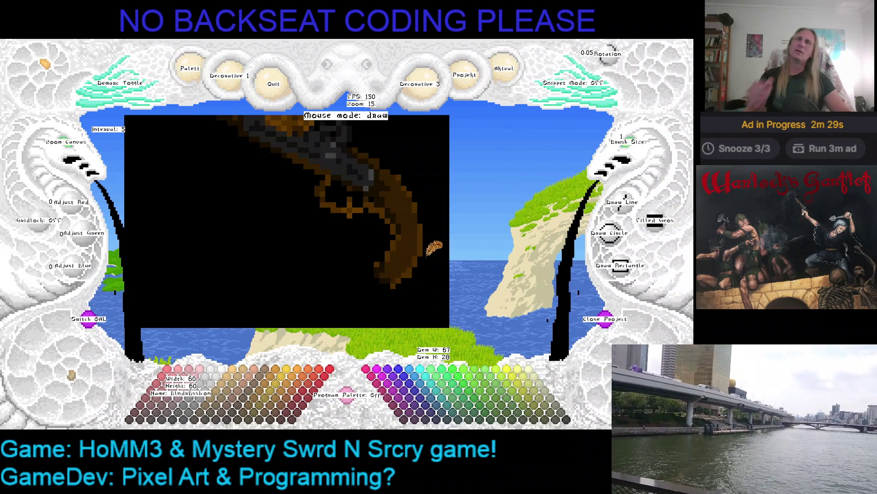
right_click(415, 202)
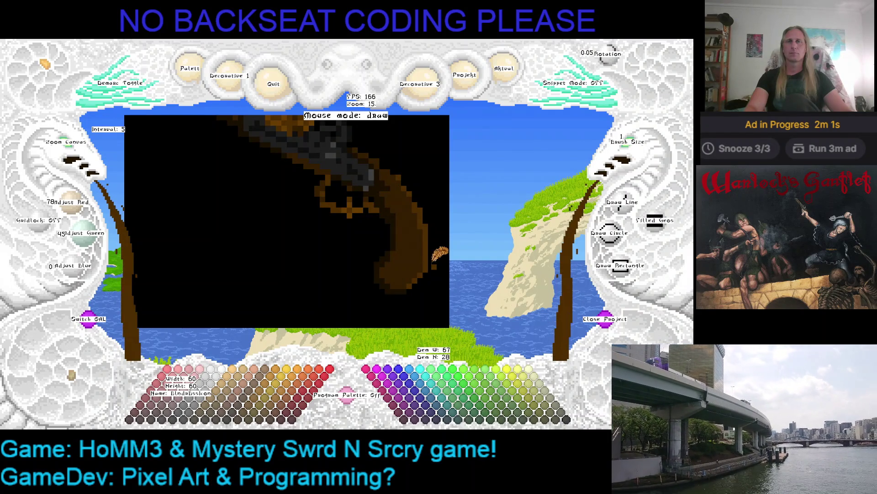
- Save the project, then pan the view up-left to inspect the gun's barrel
key("ctrl+s")
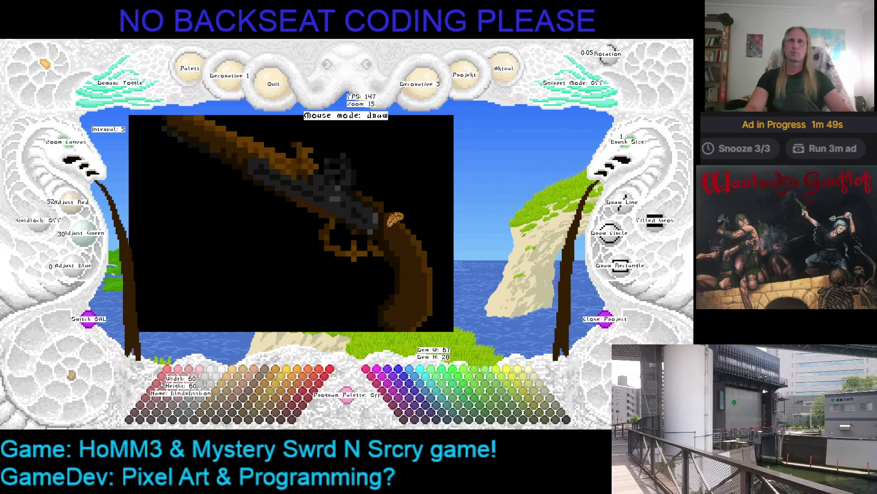
key("Left")
key("Up")
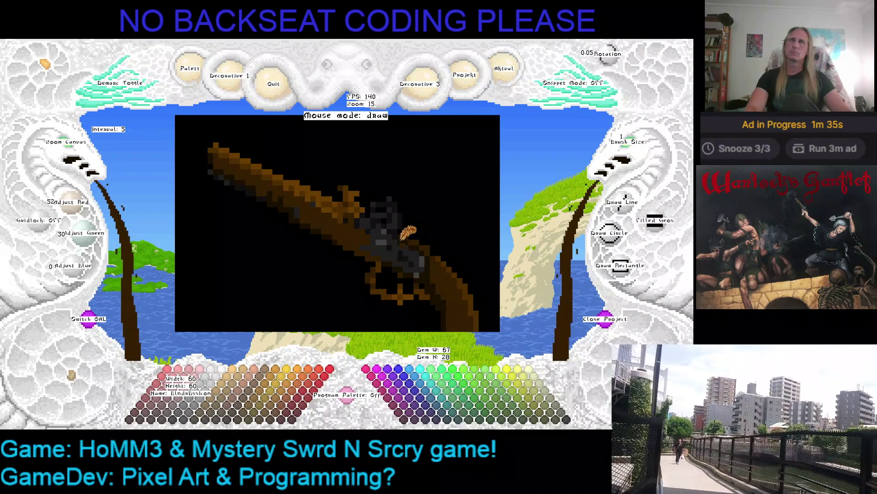
left_click_drag(402, 240, 366, 197)
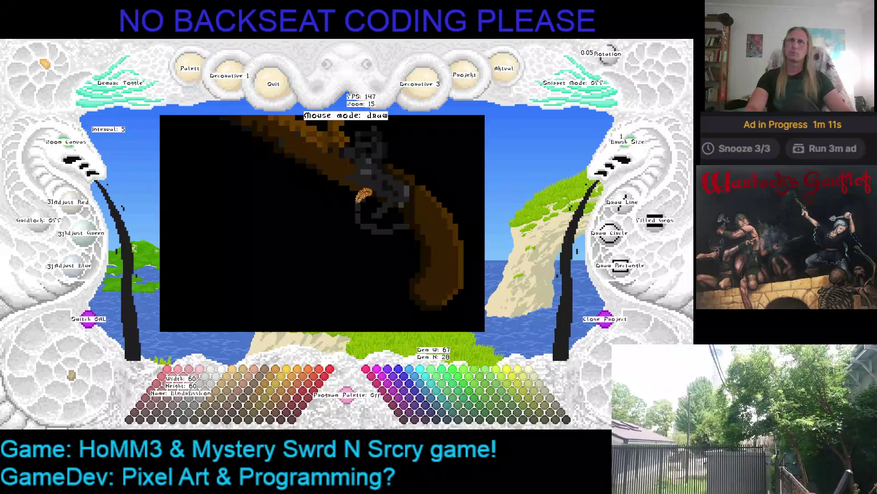
- Sample the stock's dark browns and the lock's dark grey from the gun
key("Up")
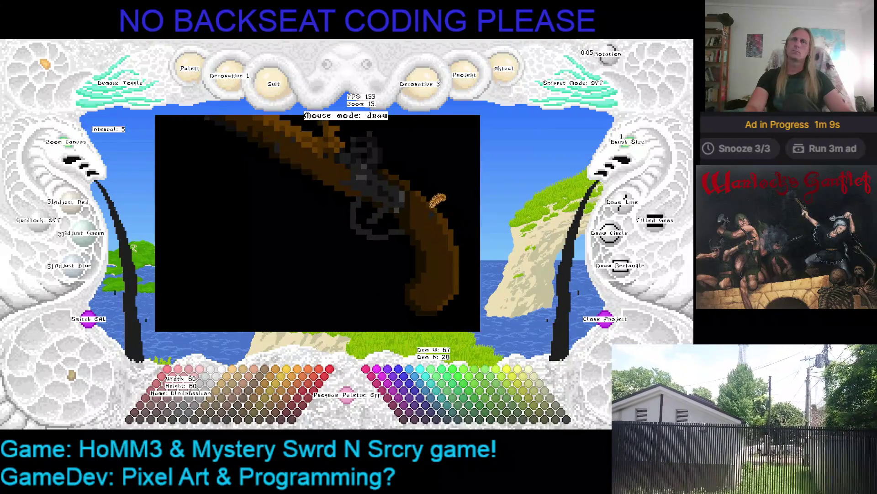
key("Left")
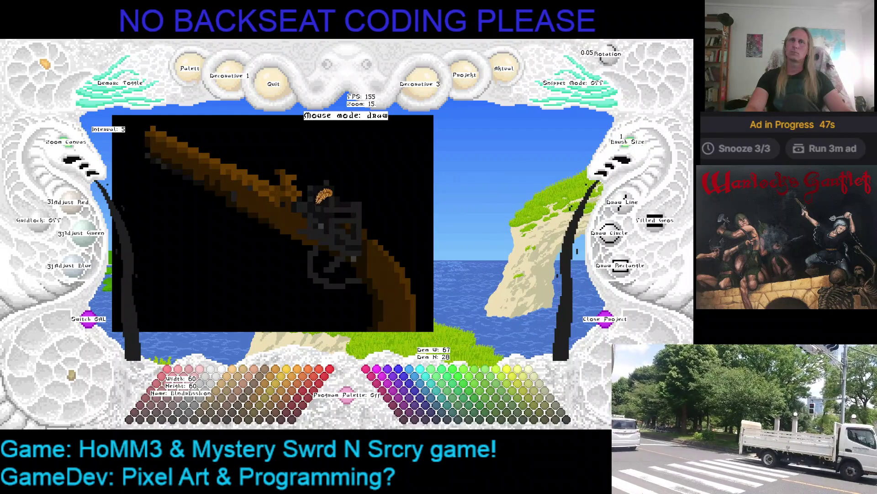
right_click(291, 191)
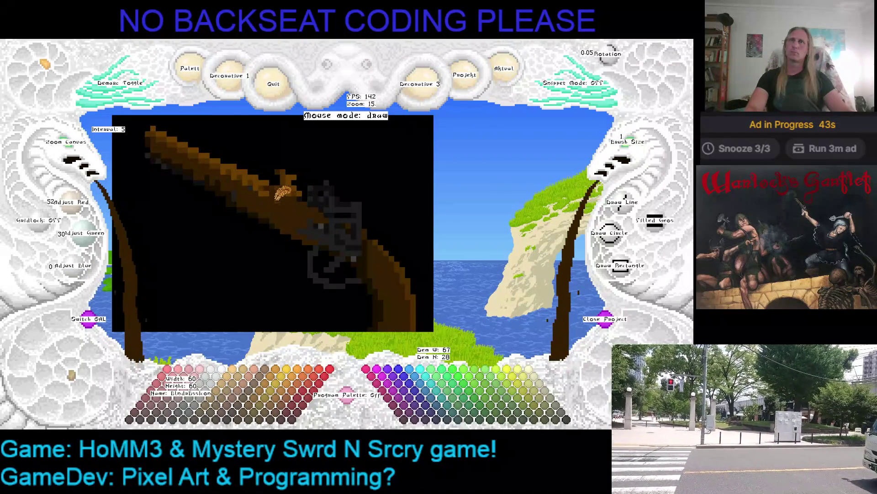
left_click_drag(283, 192, 312, 208)
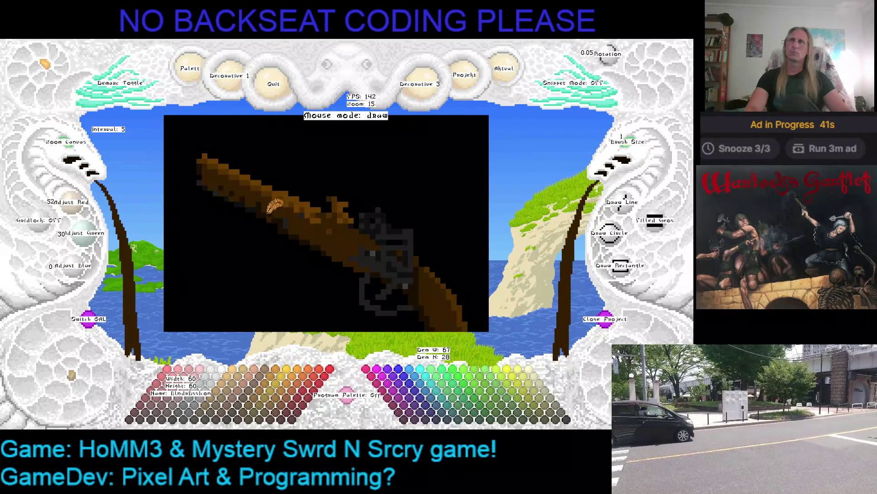
right_click(277, 207)
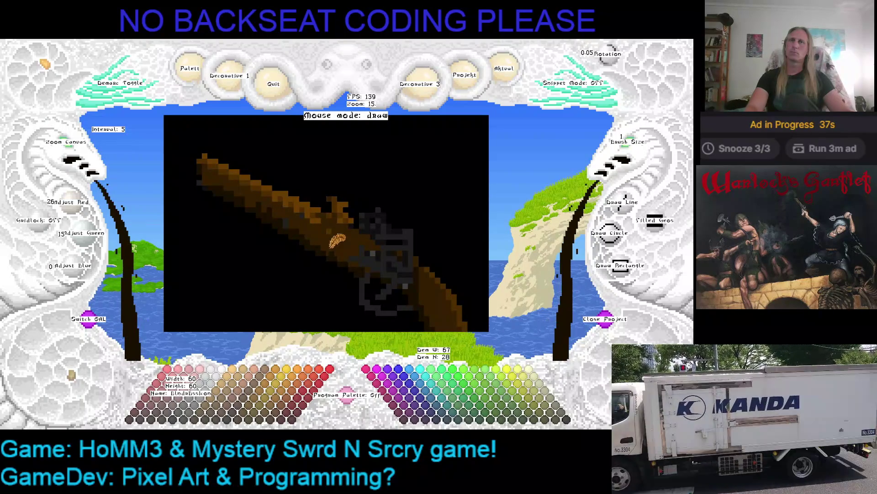
left_click_drag(306, 224, 343, 226)
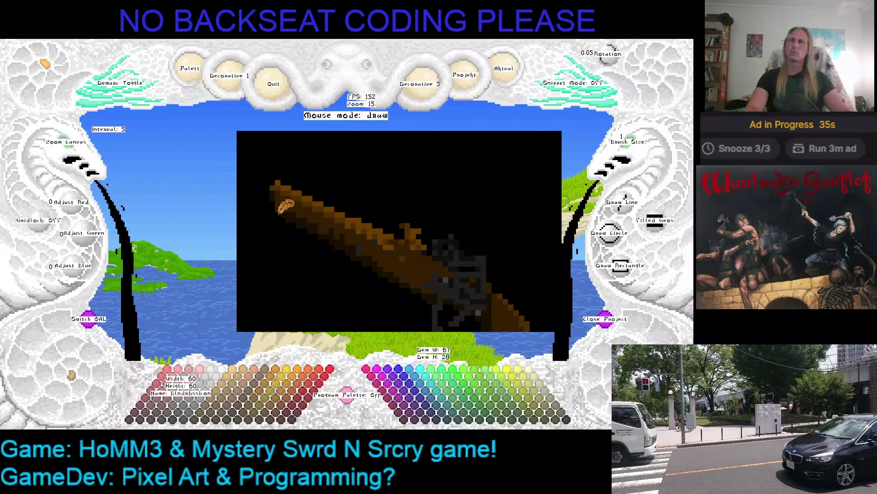
right_click(441, 270)
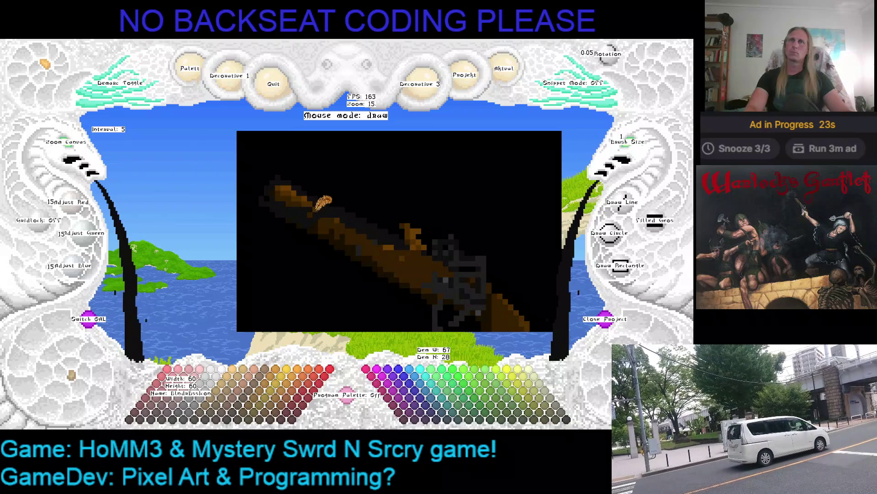
- Paint the barrel's muzzle end dark grey, then sample more greys and a dark brown (26, 15, 0)
mouse_move(320, 198)
left_mouse_down()
mouse_move(292, 181)
mouse_move(304, 196)
mouse_move(277, 186)
left_mouse_up()
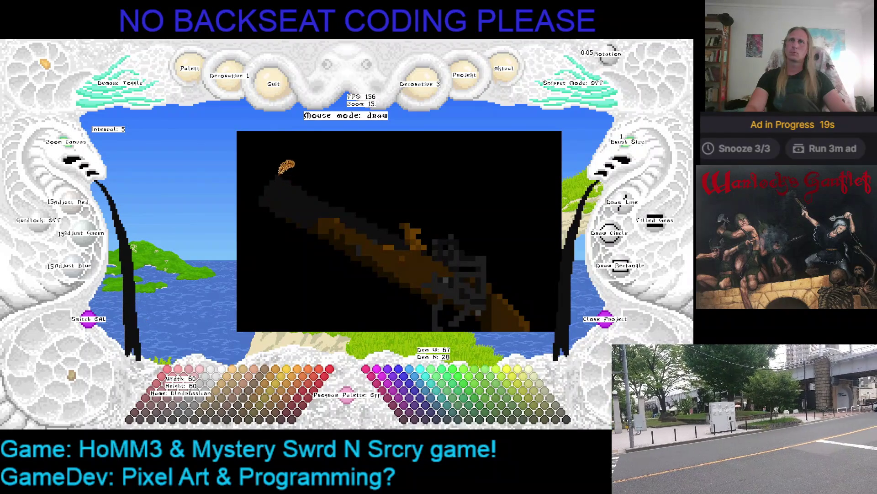
right_click(301, 171)
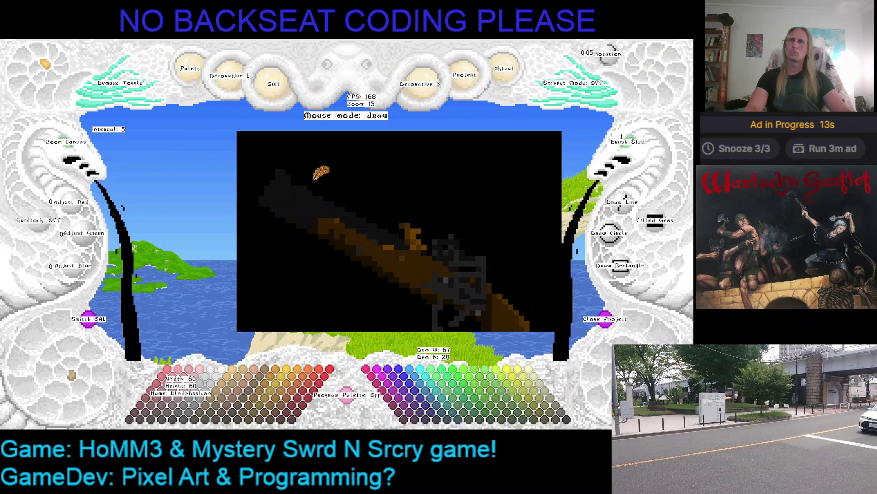
right_click(298, 173)
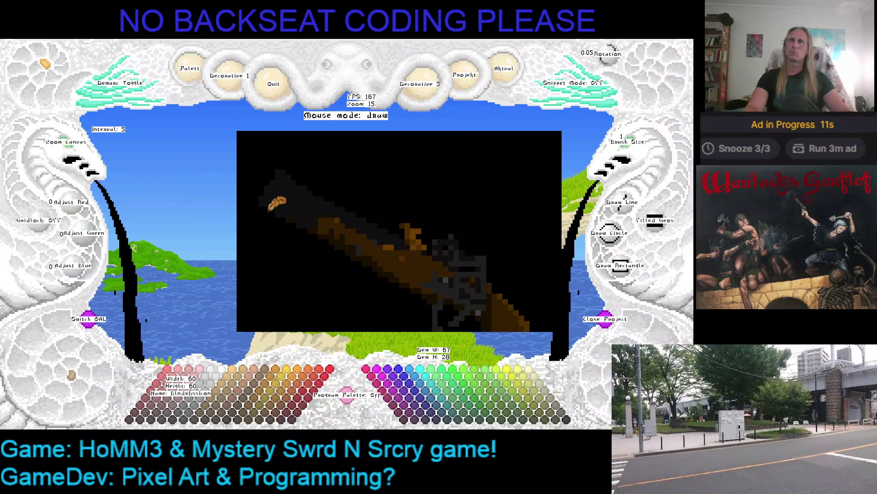
right_click(312, 243)
mouse_move(313, 244)
left_mouse_down()
mouse_move(289, 183)
mouse_move(263, 197)
mouse_move(284, 224)
mouse_move(313, 228)
left_mouse_up()
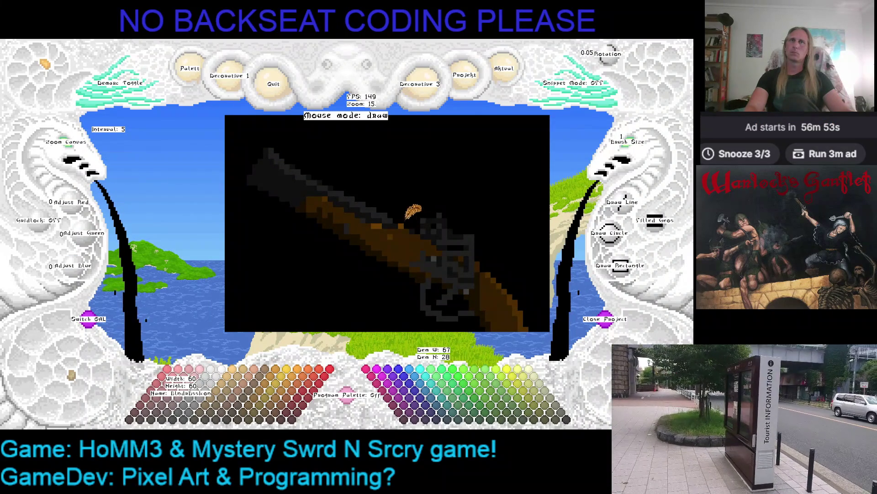
right_click(394, 207)
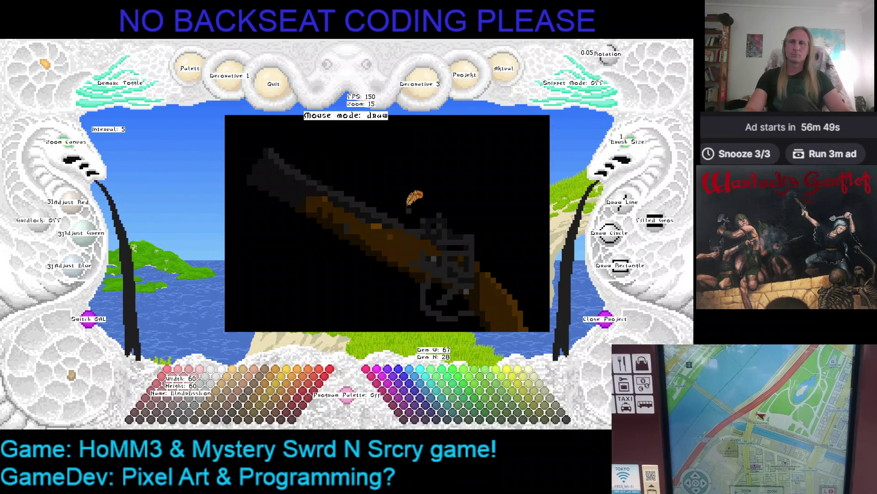
right_click(419, 216)
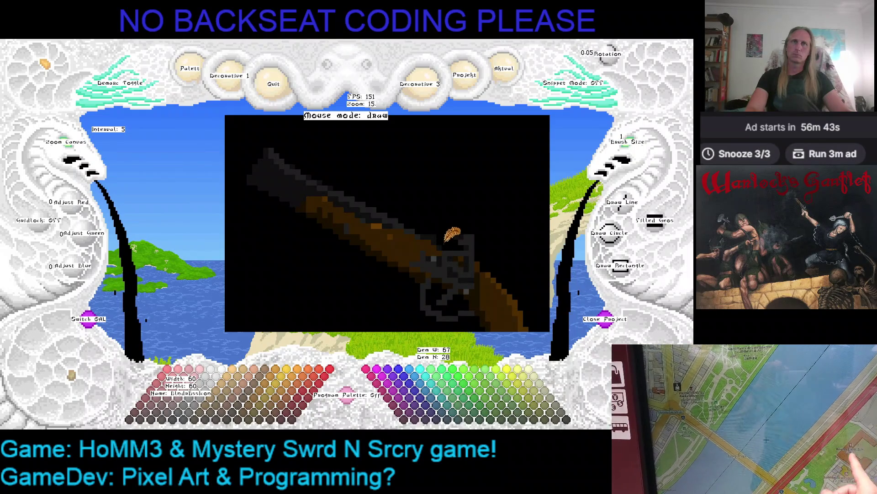
right_click(458, 239)
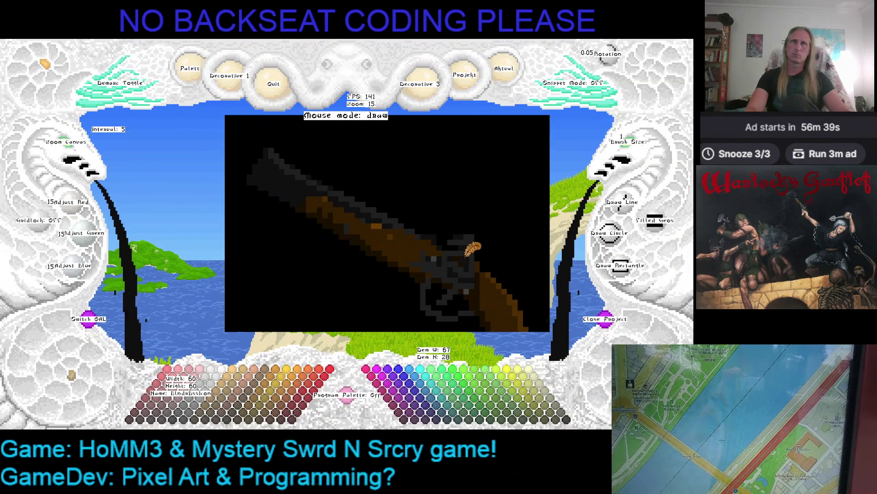
right_click(416, 246)
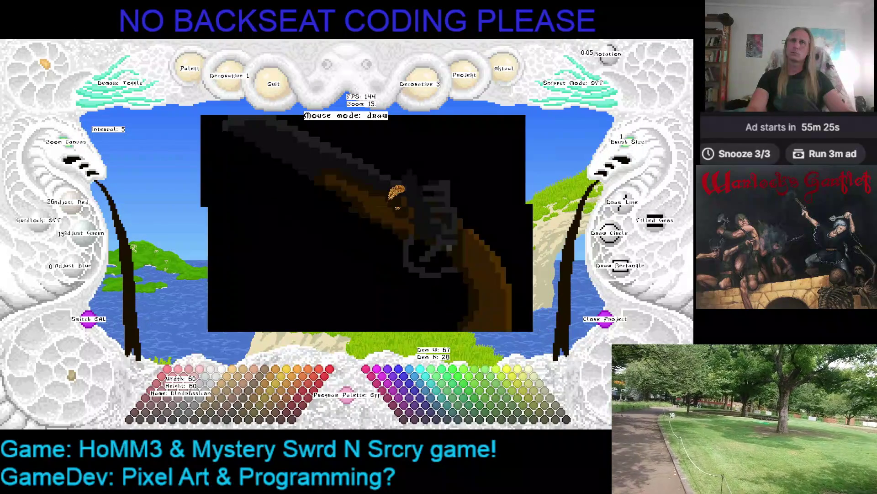
- Sample black from the background and two dark greys from the gun
key("Down")
key("Right")
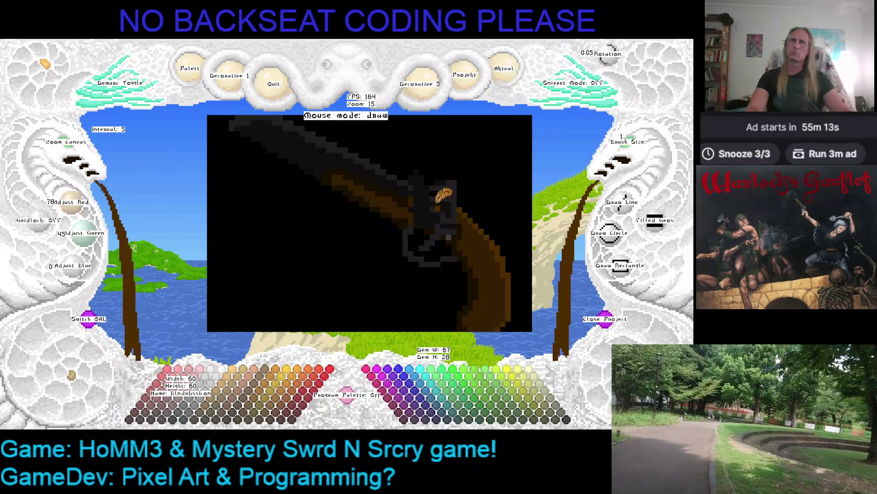
right_click(403, 171)
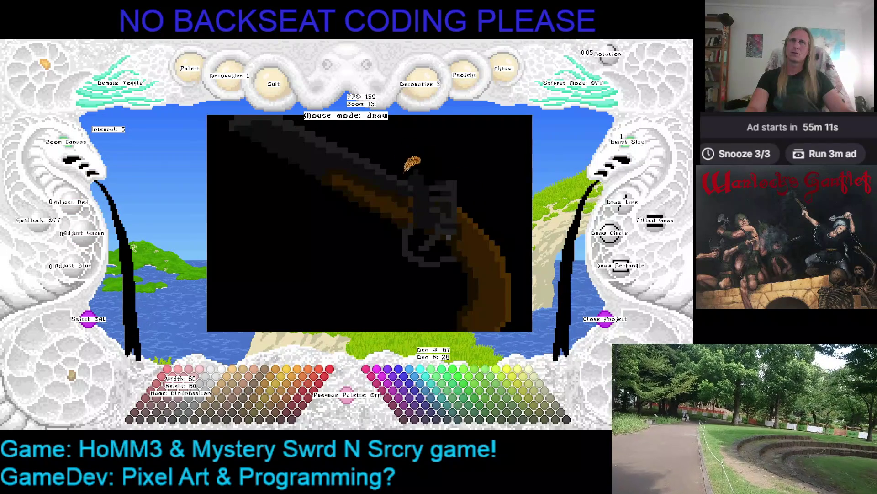
right_click(411, 181)
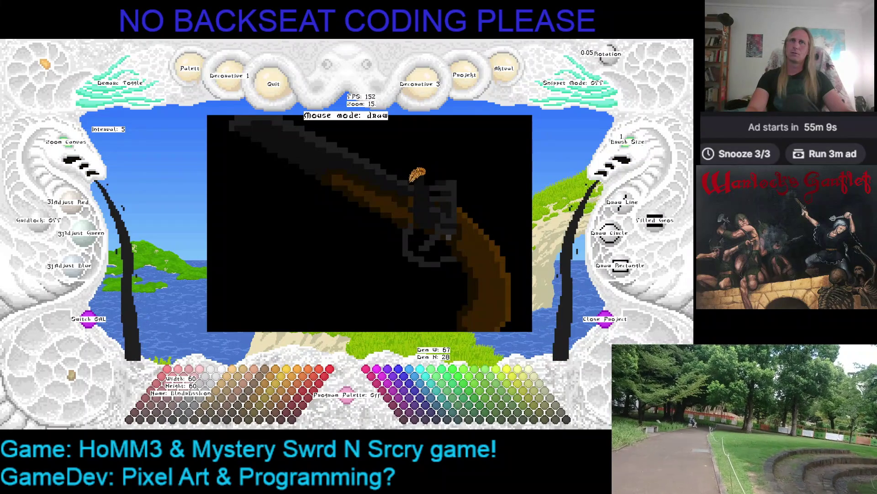
key("Right")
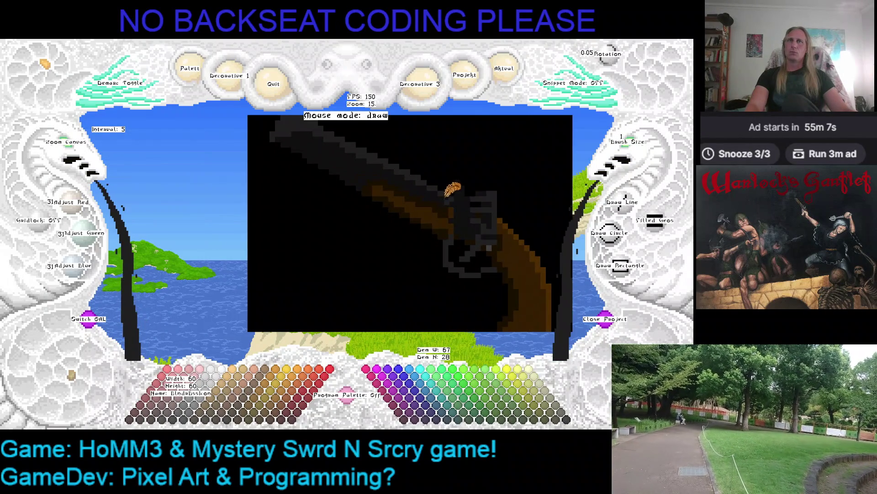
right_click(456, 196)
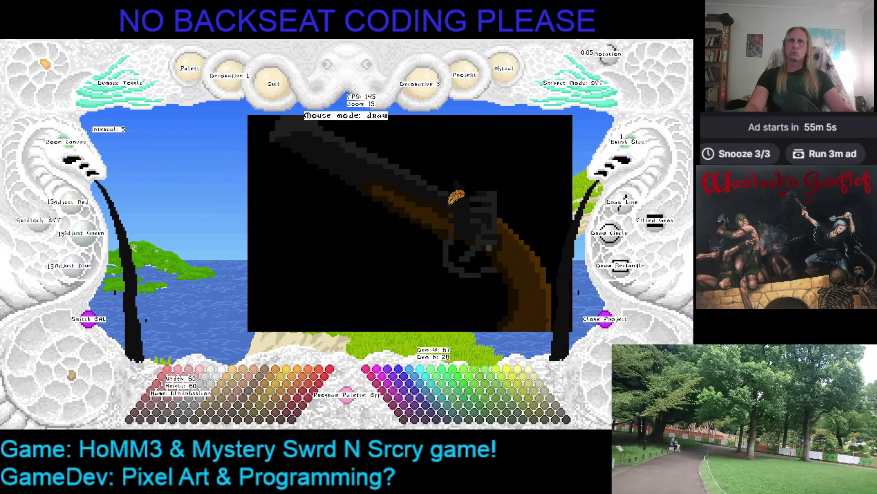
- Save the icon and sample the stock brown (red 52, green 30, blue 0)
key("ctrl+s")
right_click(453, 206)
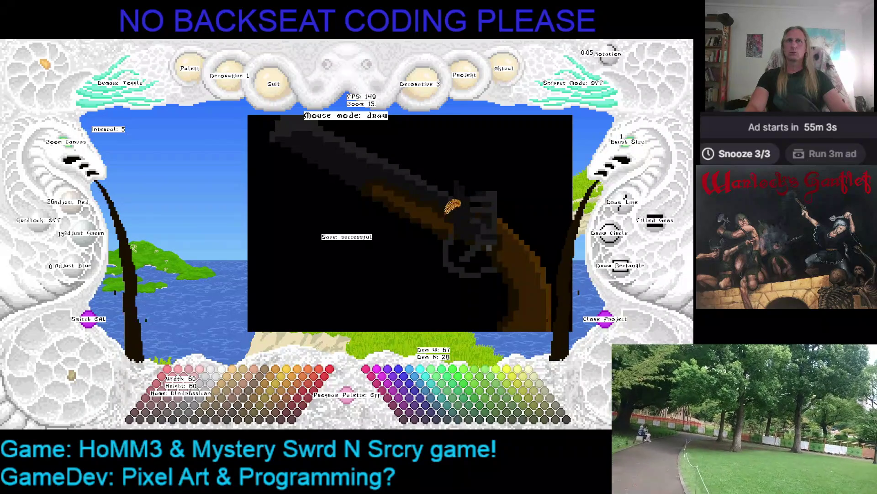
right_click(428, 195)
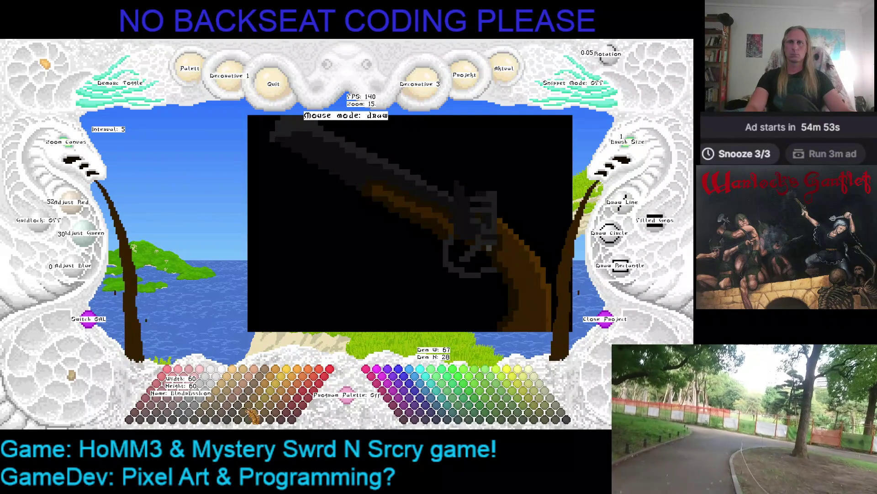
- Hide the interface labels and pick palette browns, ending on red 78, green 45, blue 0
key("Tab")
left_click(227, 411)
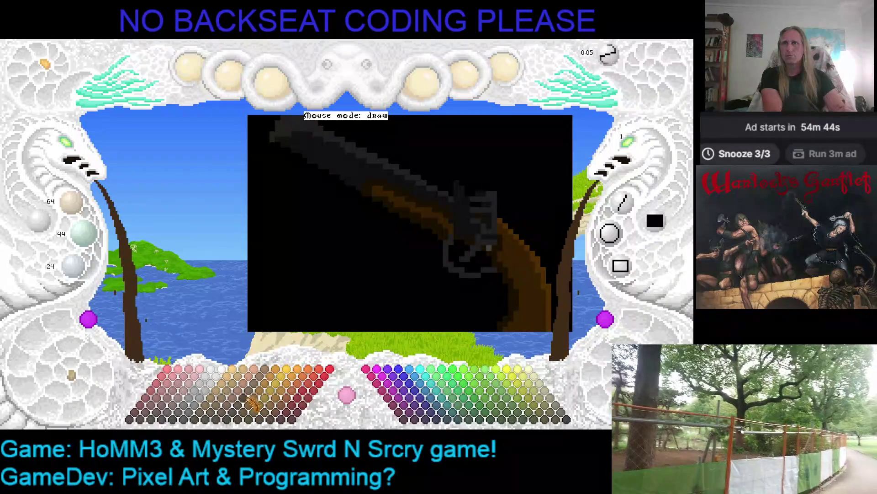
scroll(498, 256, "down", 3)
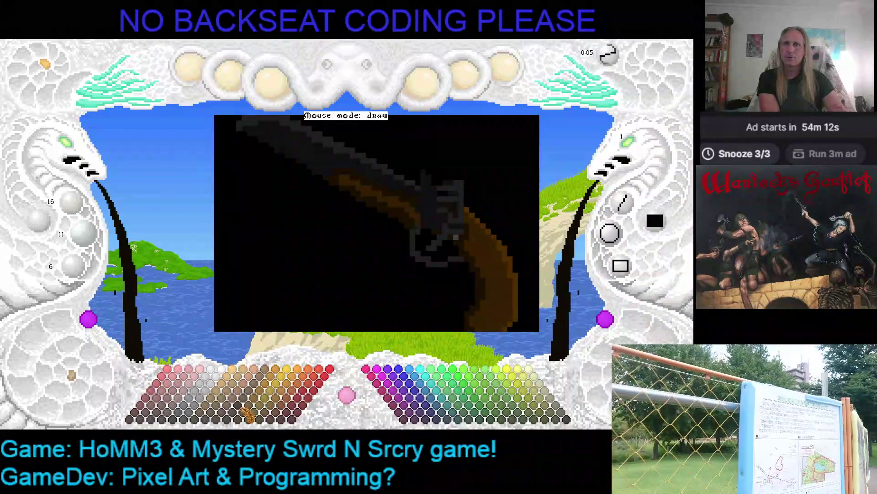
left_click(243, 410)
left_click(253, 415)
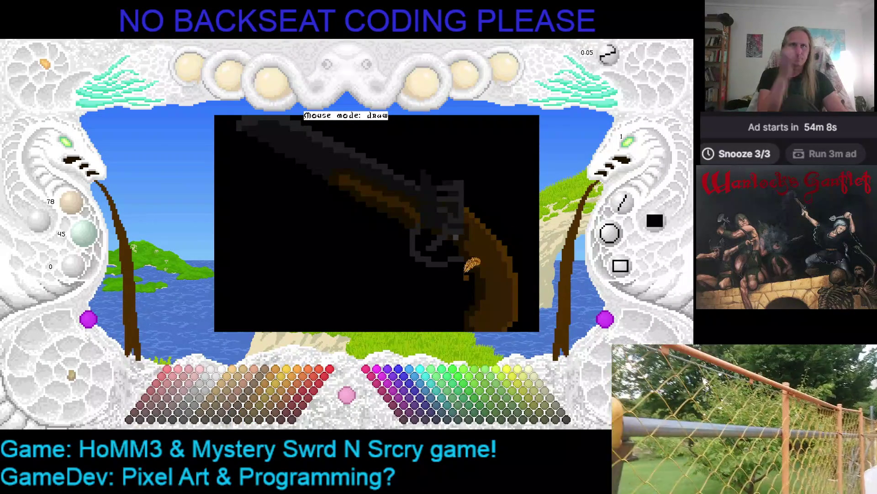
scroll(446, 228, "down", 3)
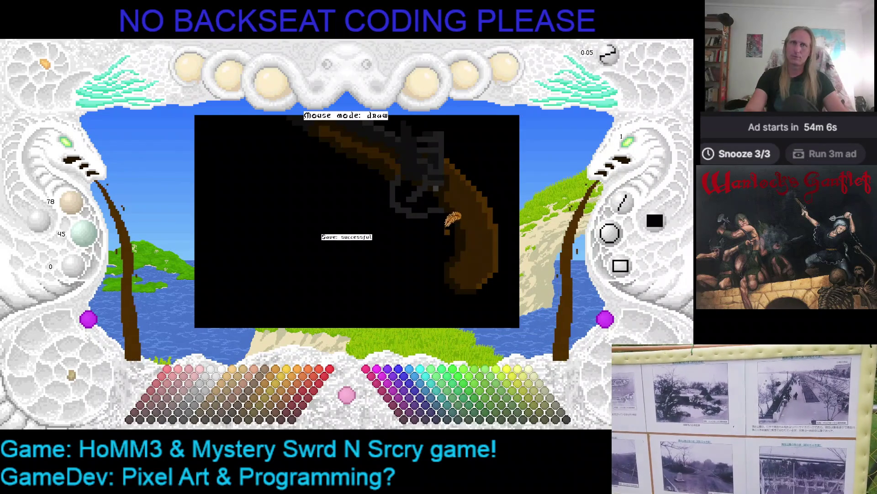
- Recolour the barrel outline and trigger guard lighter grey, then pick a mid grey (63)
scroll(453, 222, "up", 2)
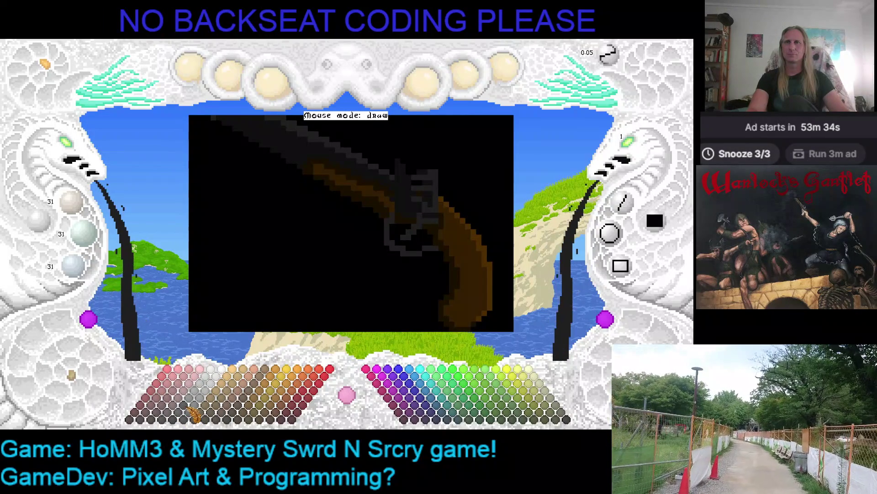
left_click(187, 419)
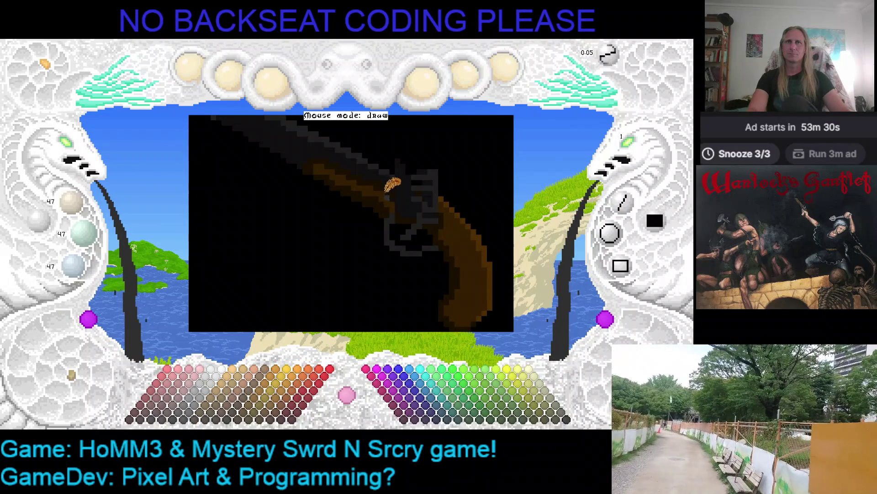
key("Left")
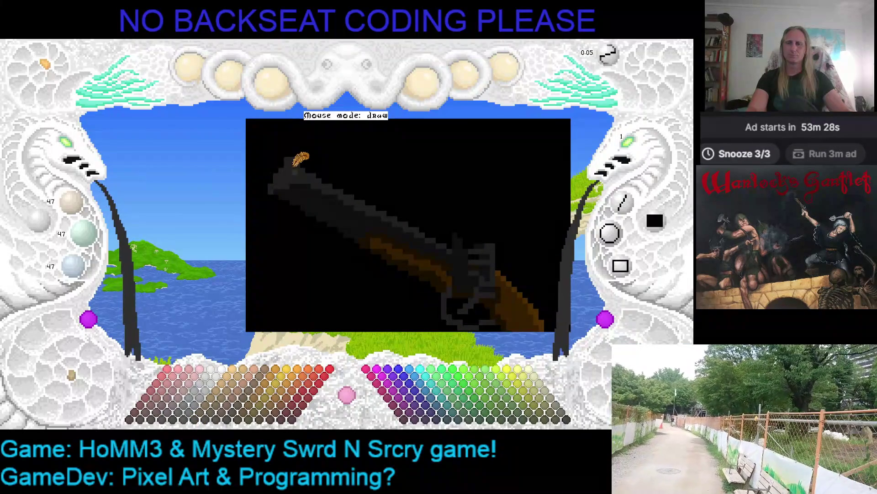
left_click(293, 165)
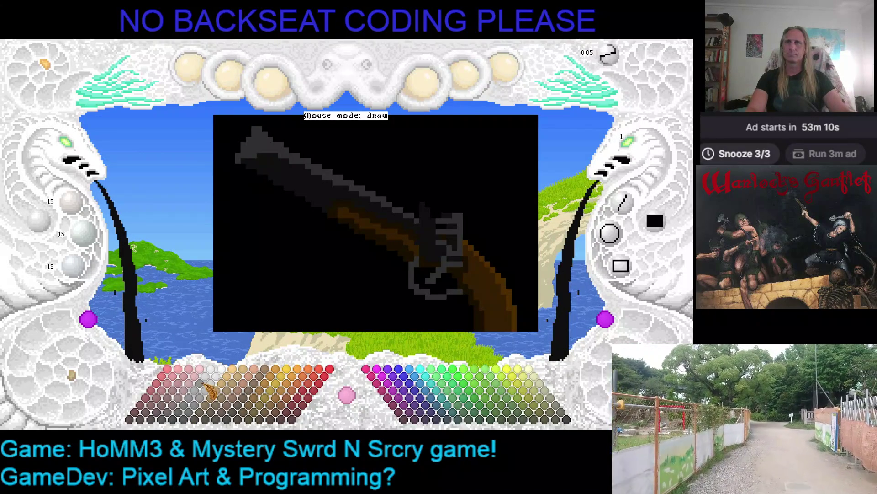
left_click(195, 416)
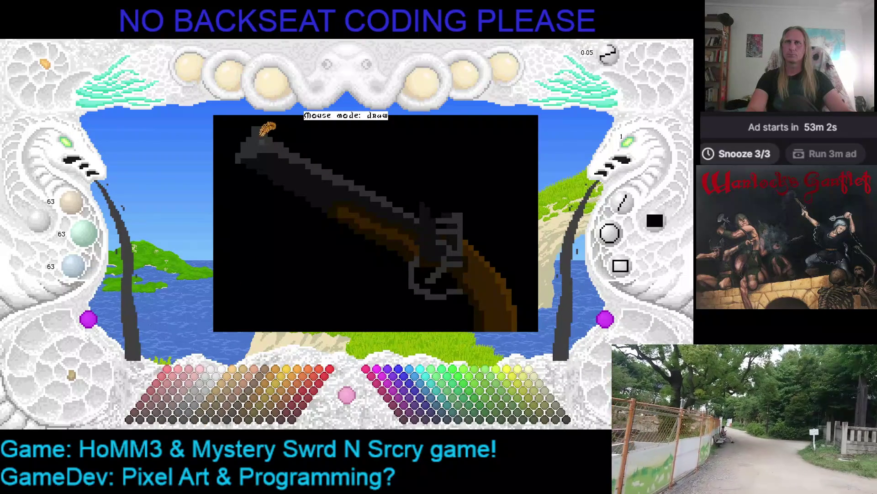
- Fill the gun barrel with medium grey, then darken the fill toward very dark grey (31)
left_click(187, 420)
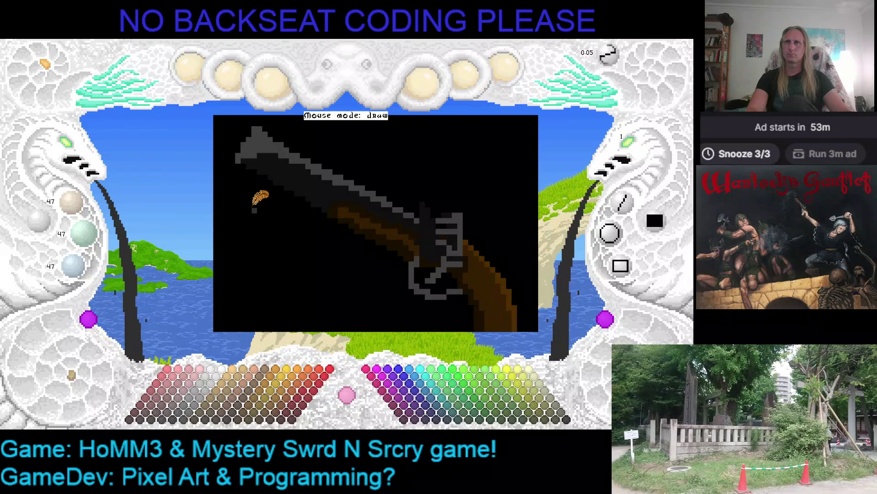
left_click(287, 160)
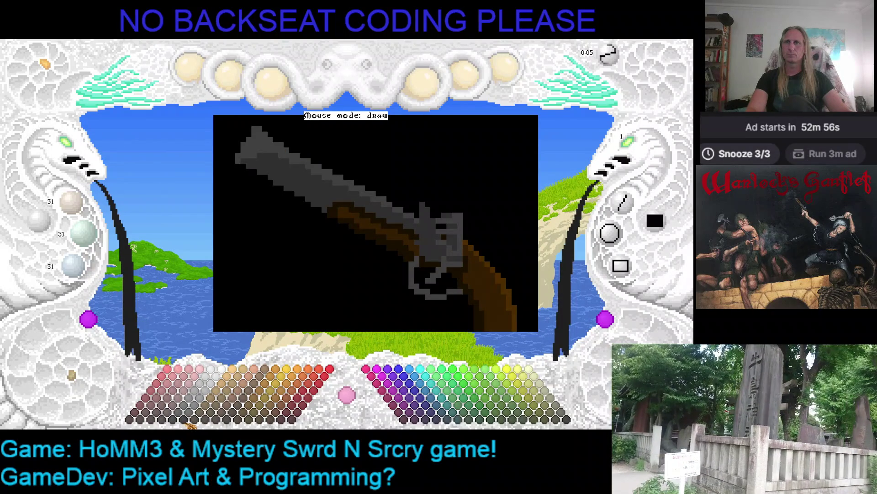
left_click(304, 166)
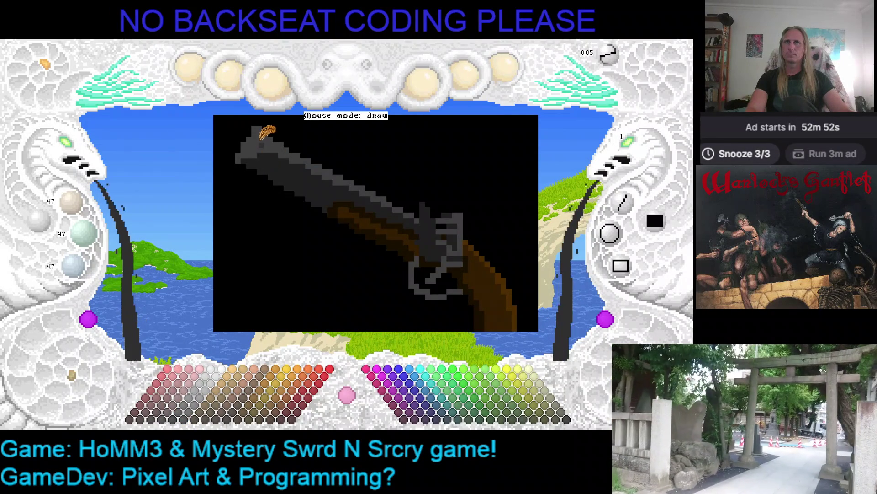
left_click(267, 137)
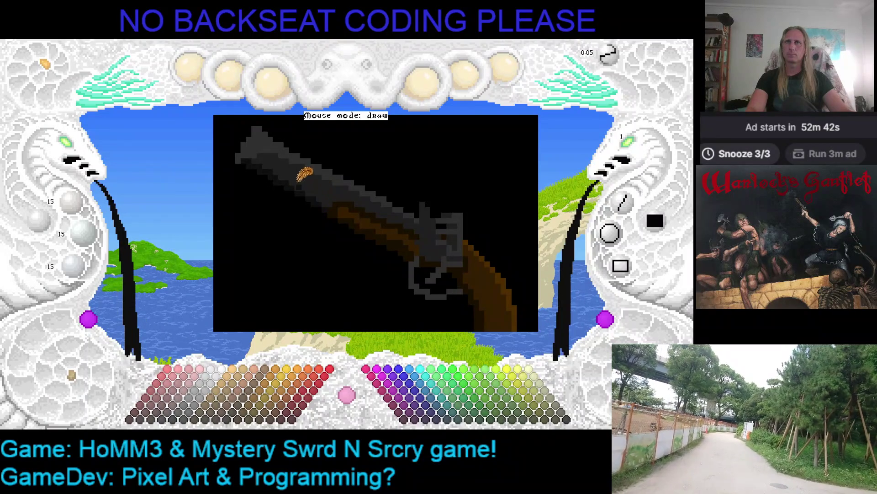
key("Left")
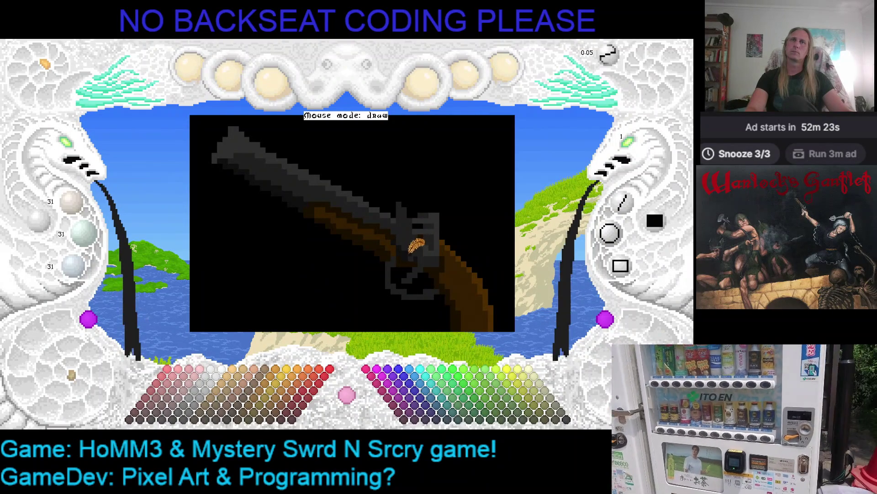
- Sample greys from the lock and hammer, ending at grey 15, and save the icon
right_click(420, 249)
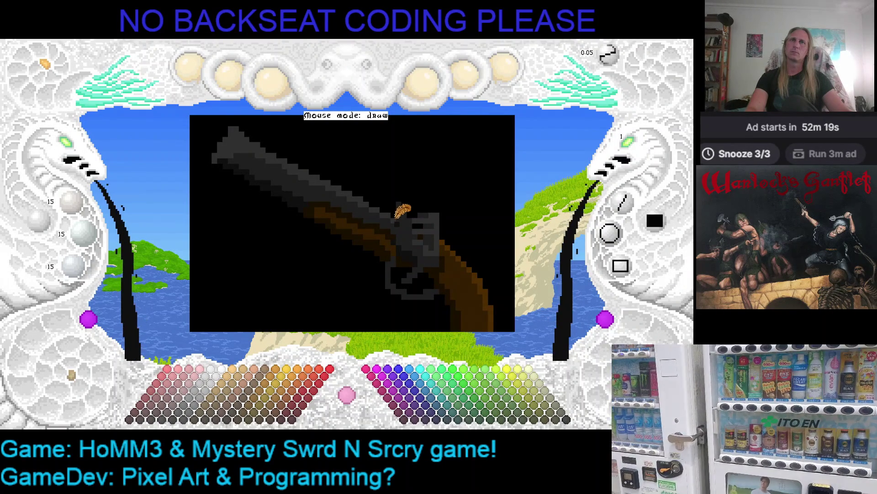
right_click(403, 200)
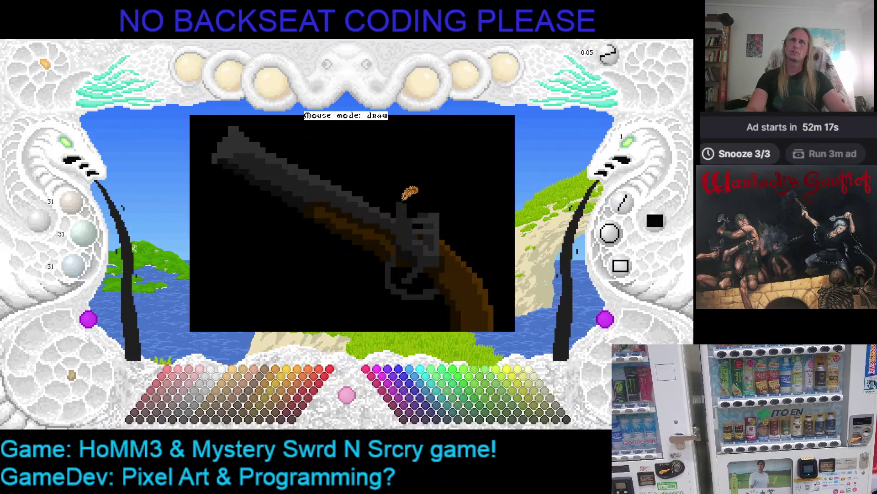
right_click(404, 202)
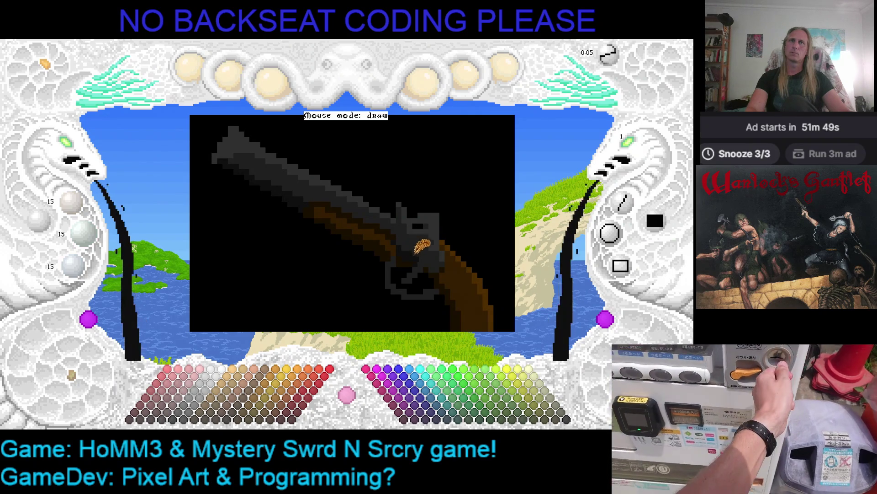
key("ctrl+s")
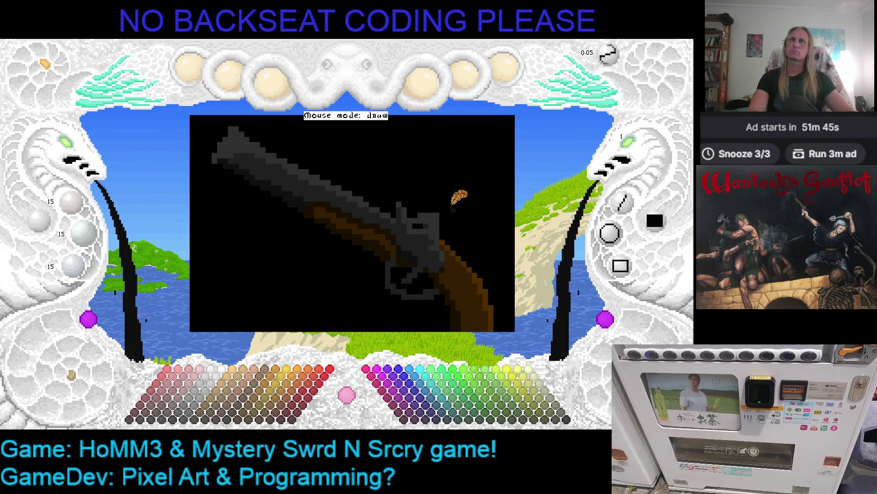
scroll(375, 197, "up", 1)
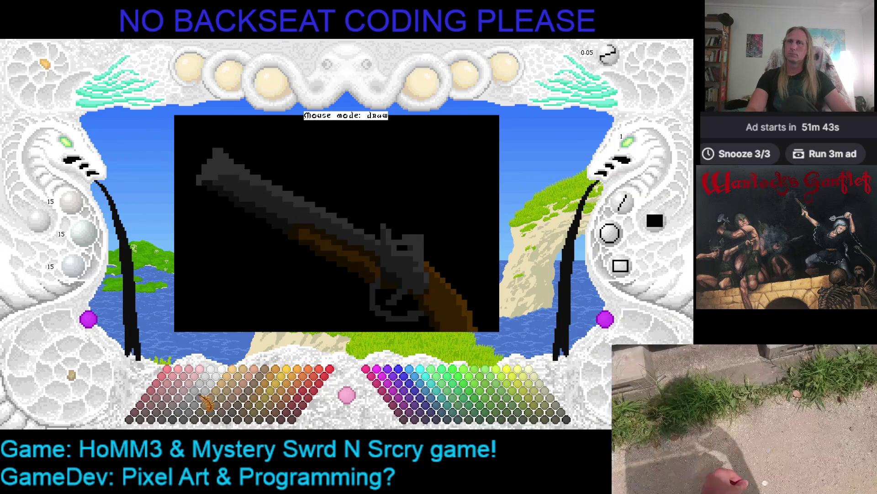
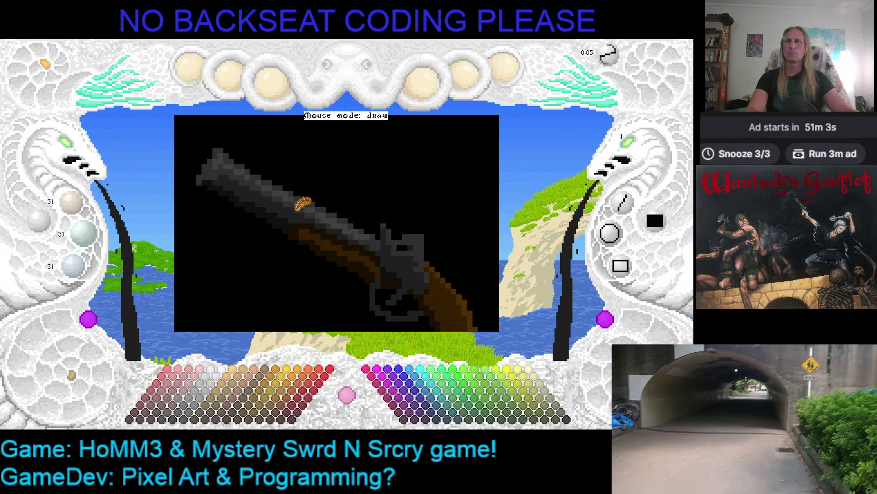
- Save the flintlock gun artwork and recentre the canvas view
key("ctrl+s")
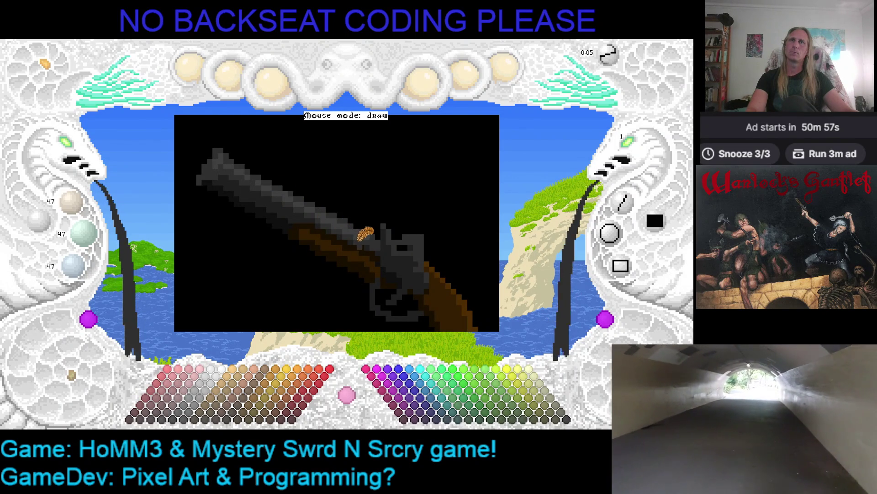
key("ctrl+s")
mouse_move(429, 232)
left_mouse_down()
mouse_move(352, 216)
mouse_move(378, 203)
left_mouse_up()
key("Home")
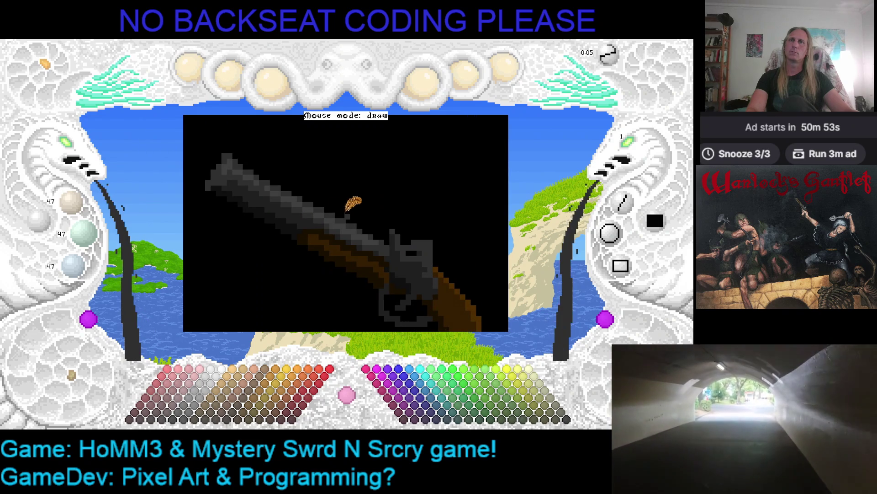
- Sample the gun's grey tones and the black background colour, then zoom the canvas out
right_click(305, 229)
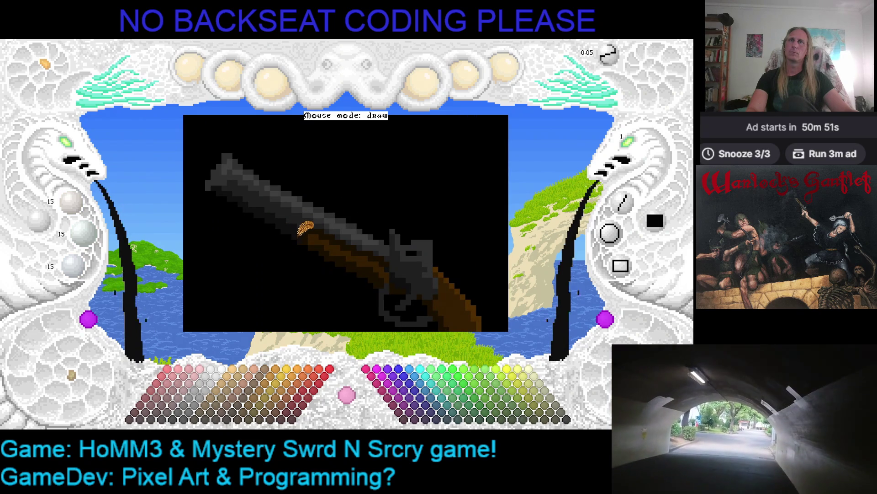
right_click(295, 238)
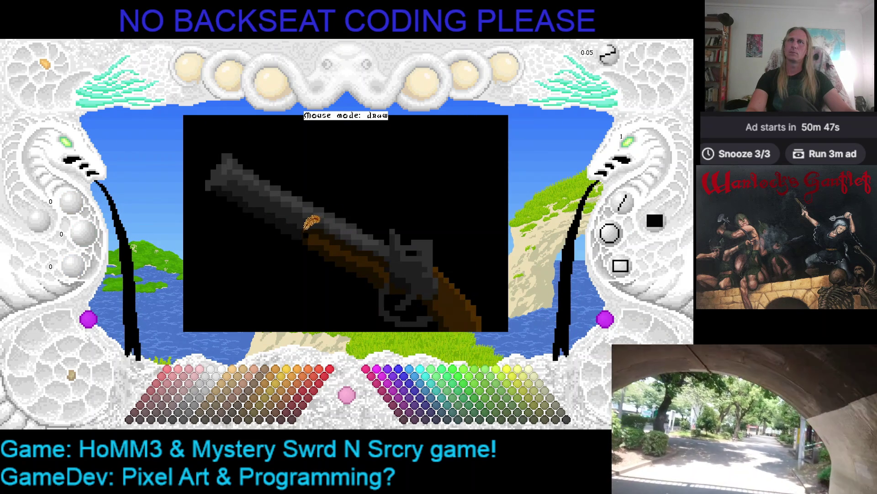
right_click(306, 227)
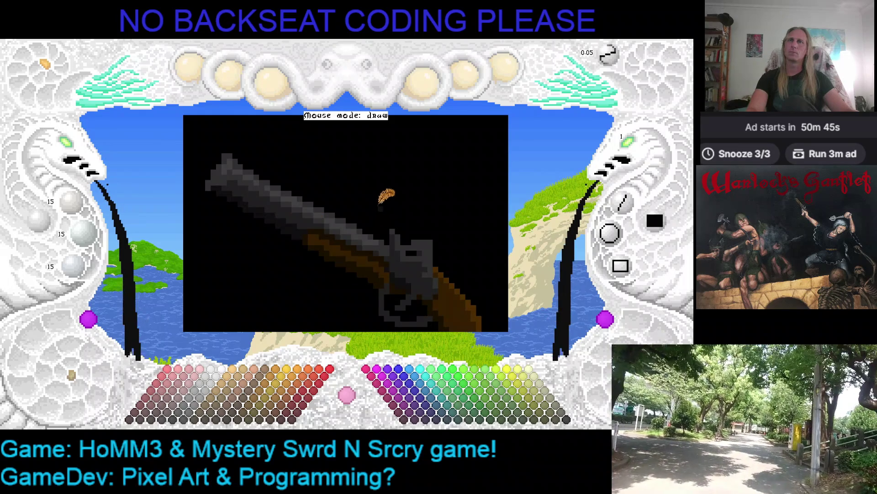
key("Left")
key("Up")
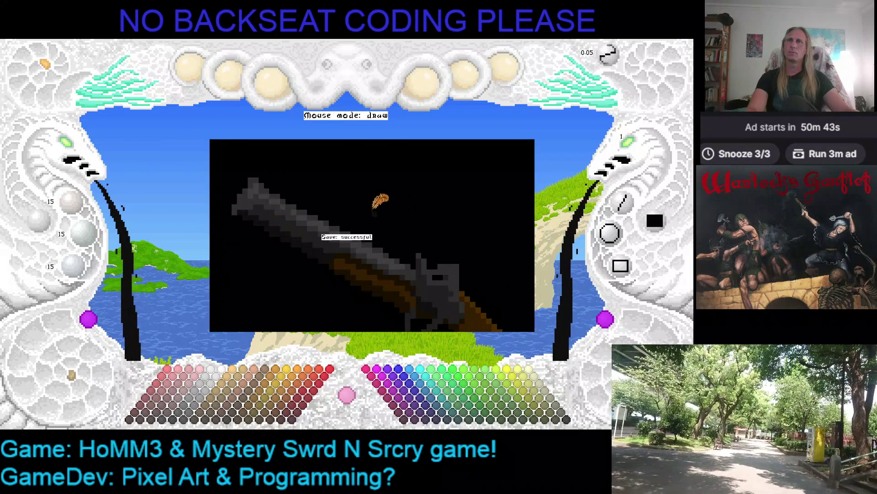
left_click(78, 146)
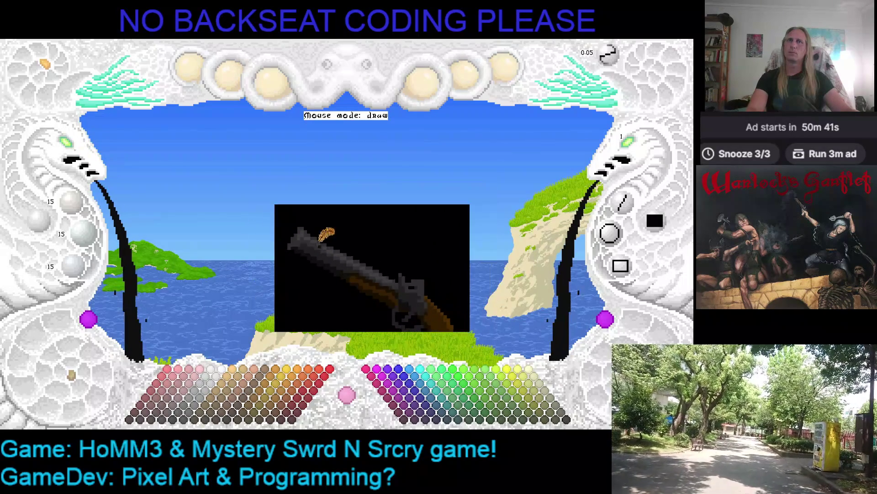
- Zoom back in on the pistol and pick a colour from the gun barrel to paint with
left_click_drag(327, 234, 283, 165)
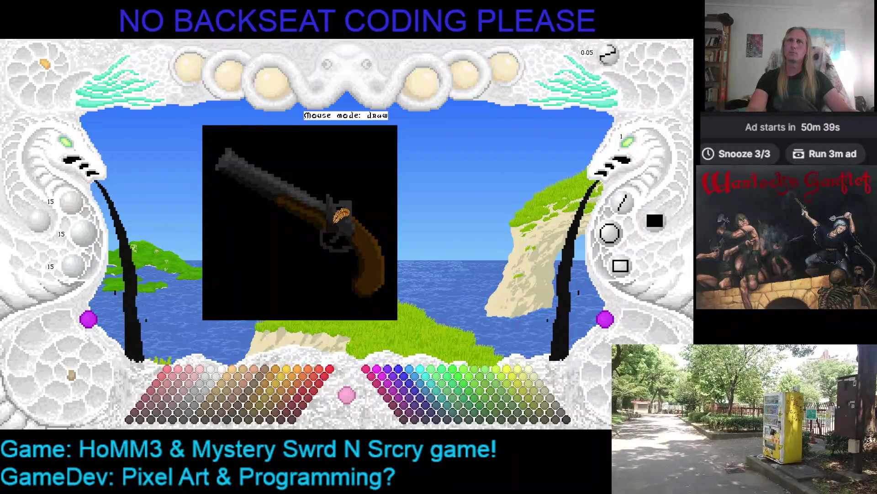
left_click(87, 151)
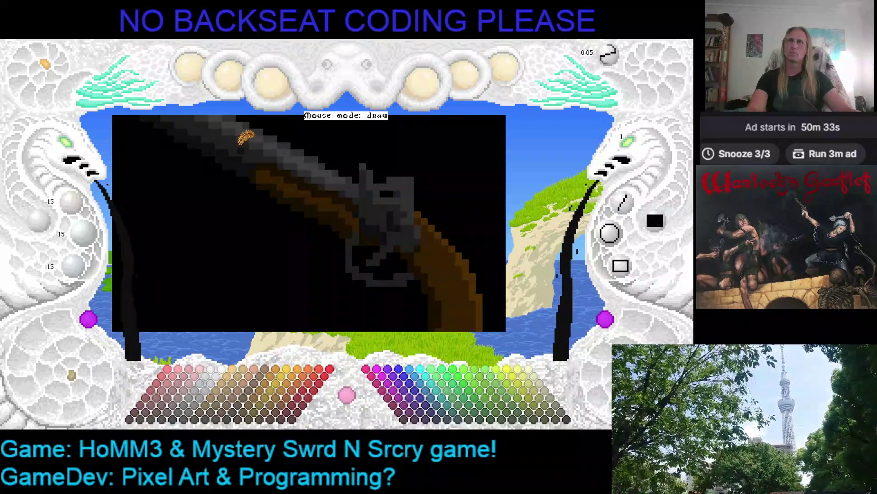
right_click(240, 140)
scroll(392, 200, "up", 1)
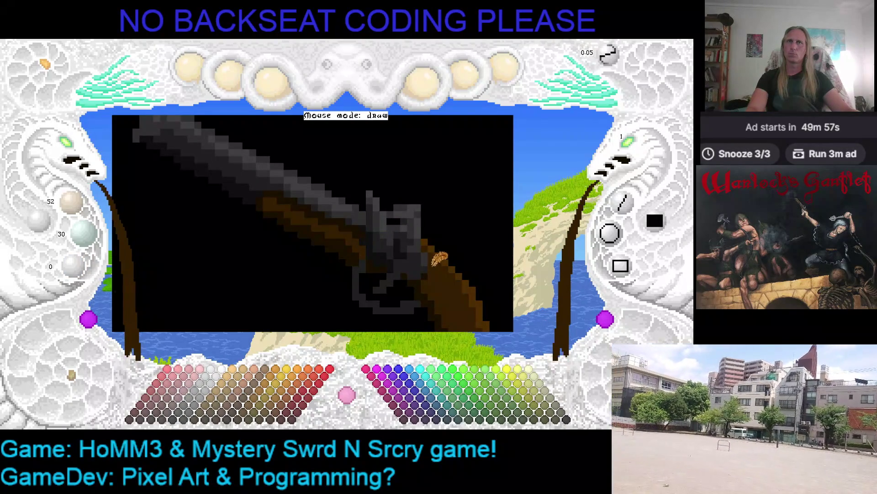
scroll(306, 197, "up", 1)
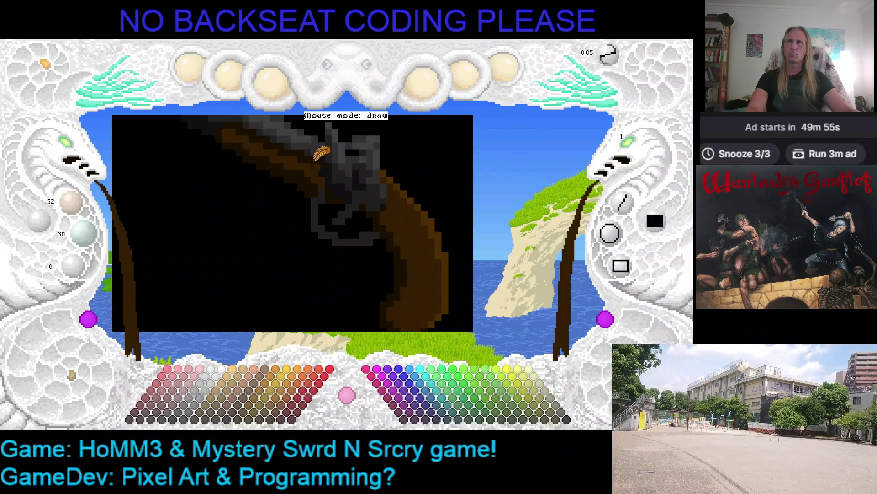
scroll(384, 199, "down", 1)
scroll(384, 203, "up", 1)
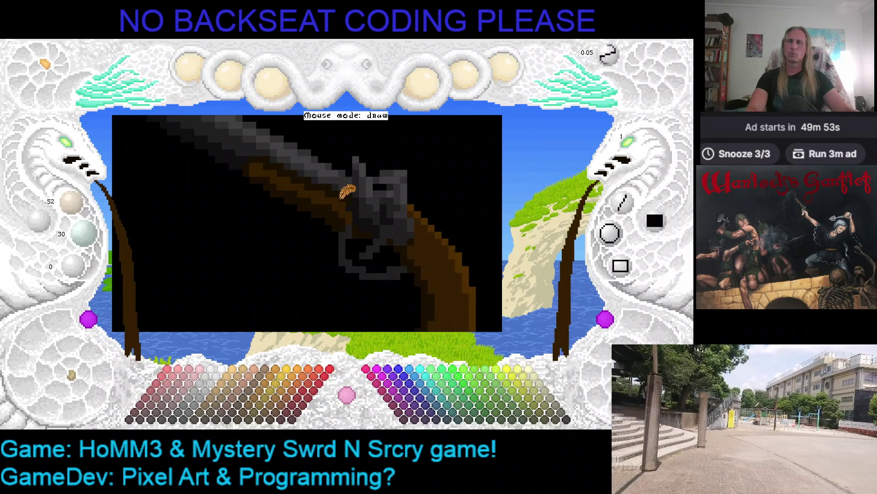
scroll(338, 208, "down", 1)
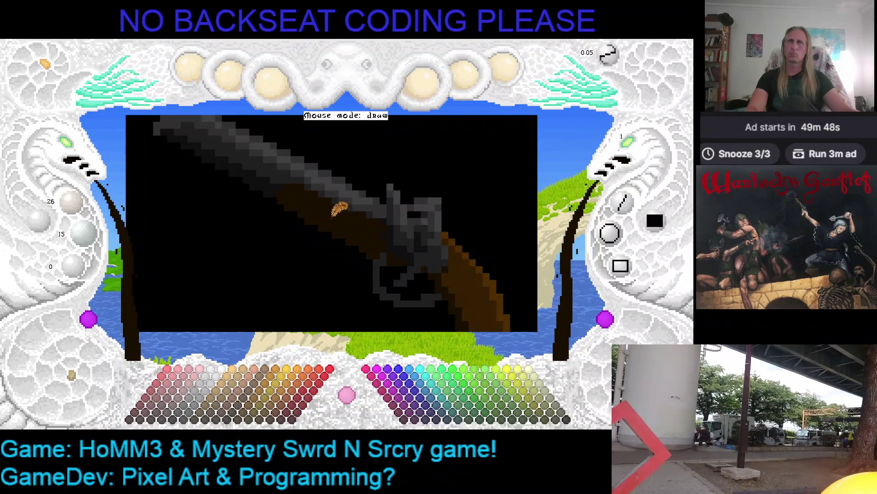
key("Right")
key("Right")
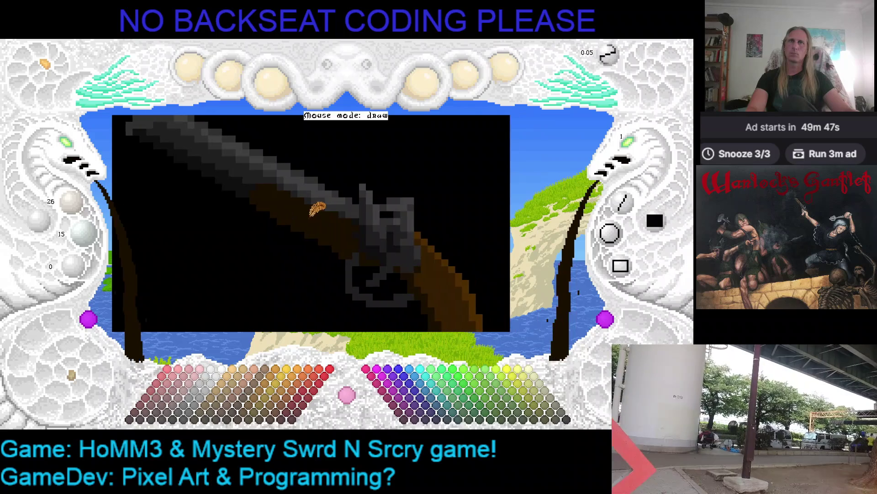
- Save the gun artwork again and pick a mid grey from the gun
left_click_drag(435, 240, 375, 213)
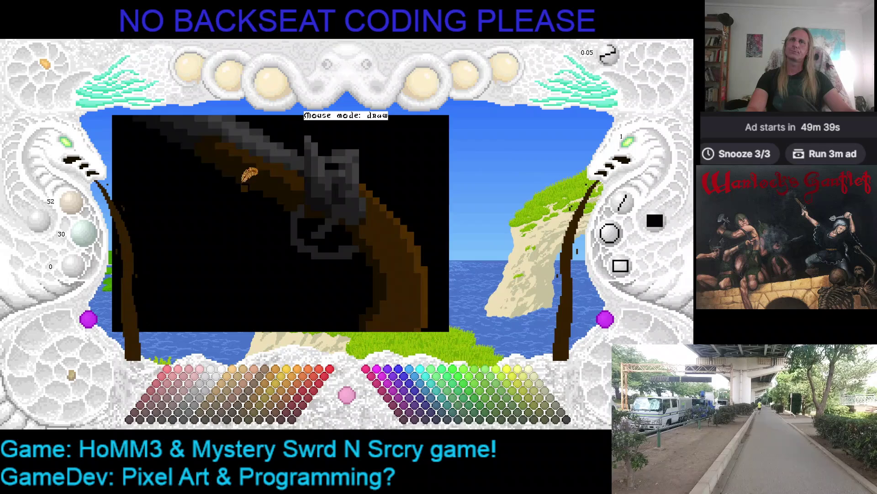
scroll(249, 175, "down", 2)
key("ctrl+s")
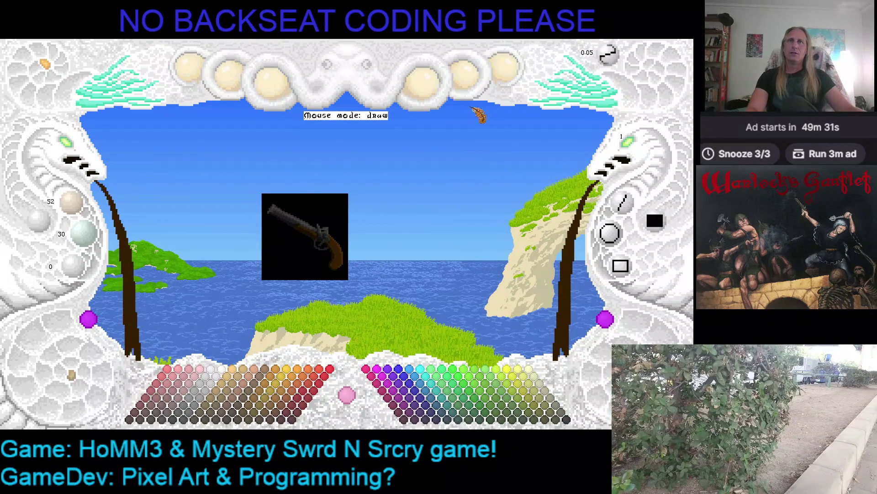
mouse_move(375, 221)
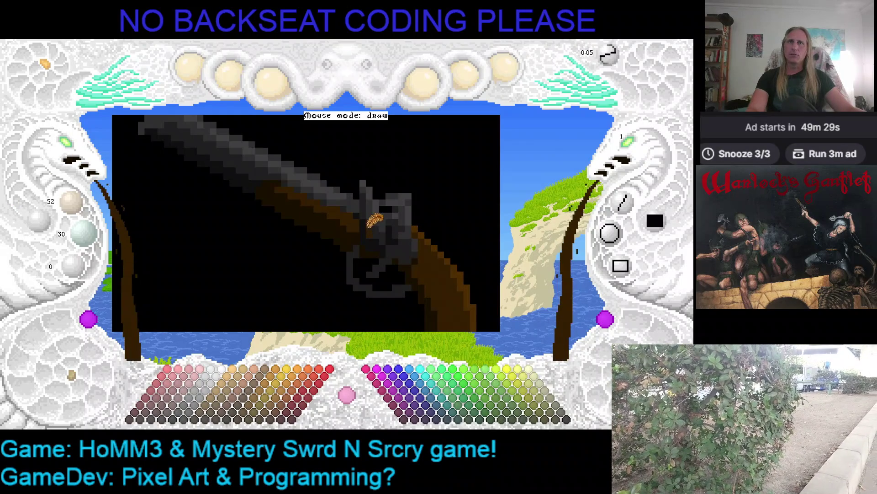
right_click(384, 242)
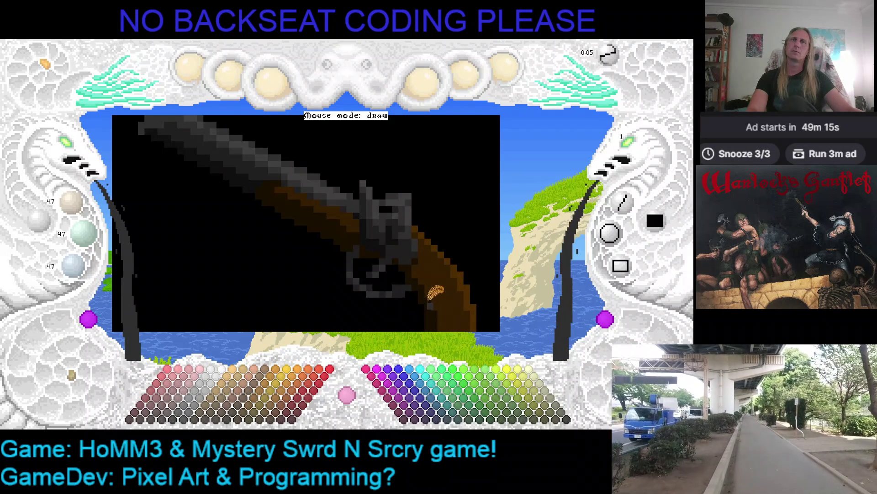
- Export the gun image as an .emf file and switch to File Explorer
left_click(517, 98)
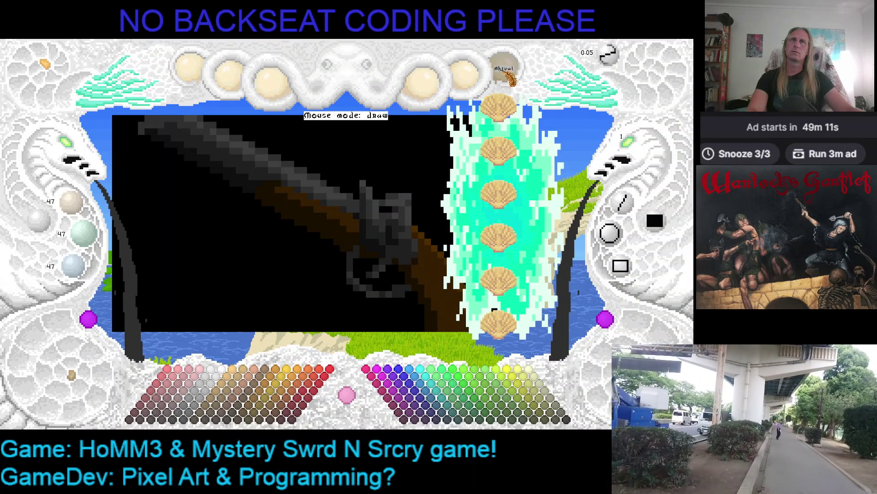
left_click(505, 325)
key("alt+Tab")
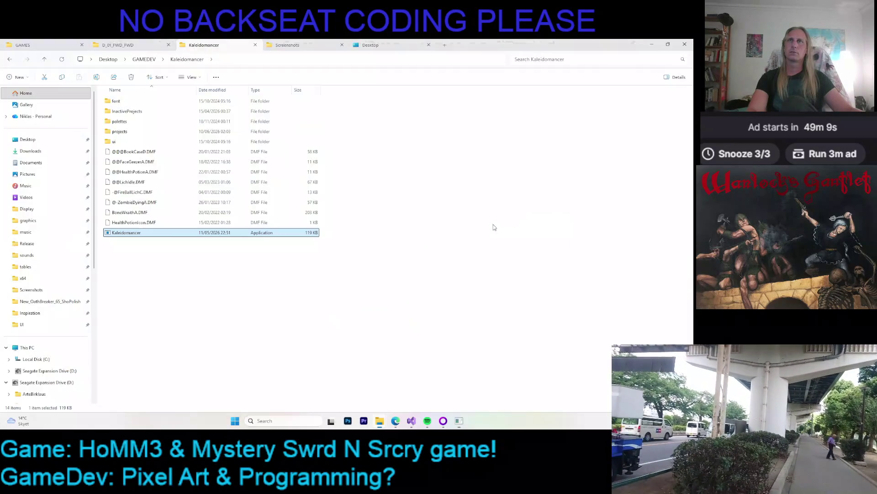
- Duplicate the McChnIcon folder under UI graphics and rename the copy BlndrBss
double_click(120, 131)
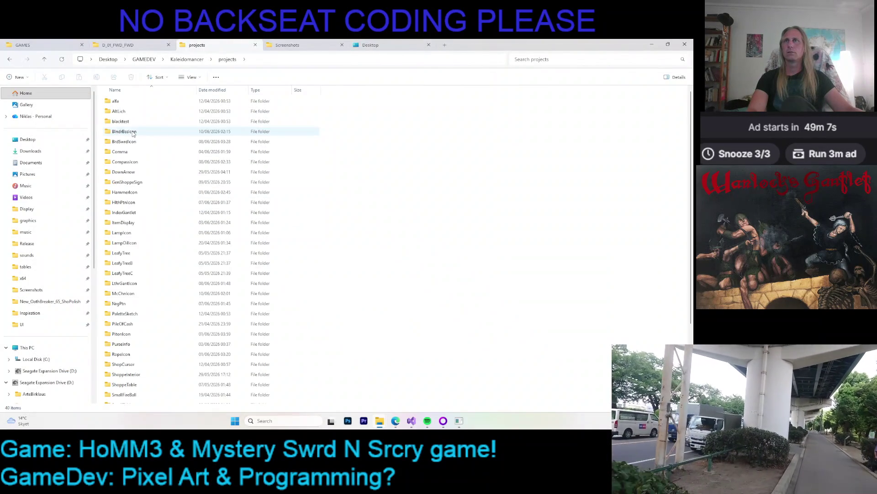
double_click(133, 132)
left_click(119, 45)
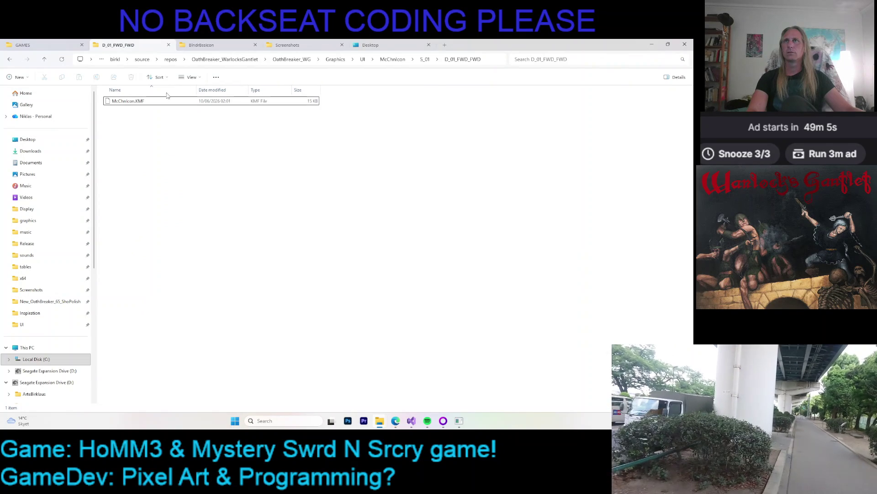
left_click(362, 60)
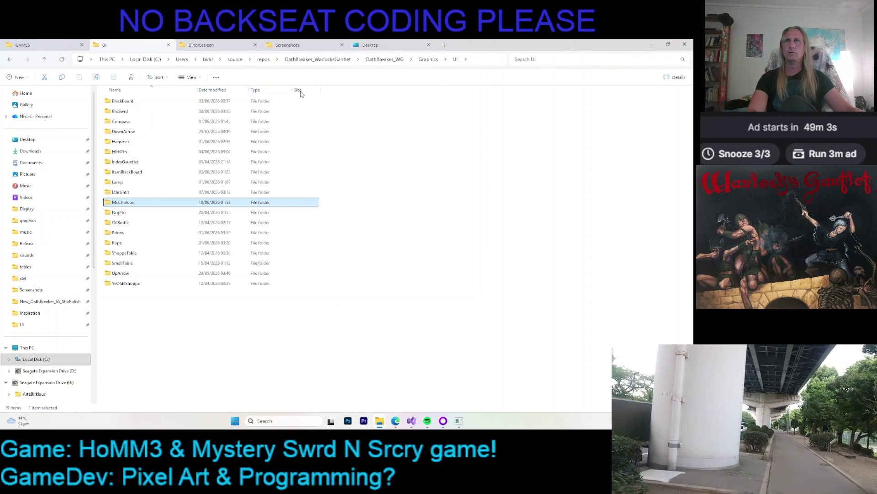
key("ctrl+v")
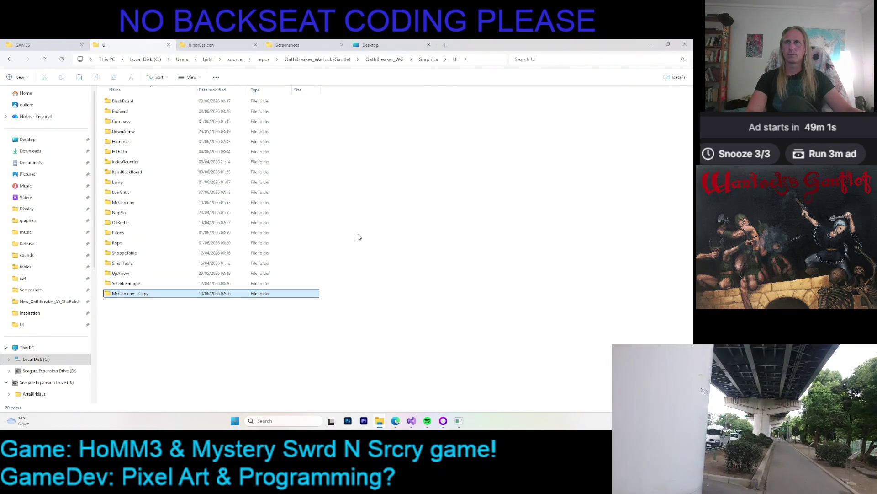
key("F2")
type("BlndrBs")
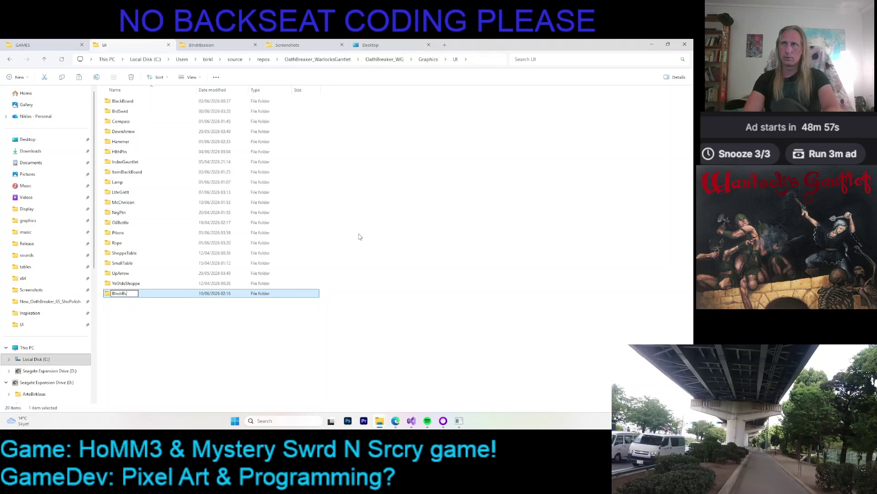
type("Ico")
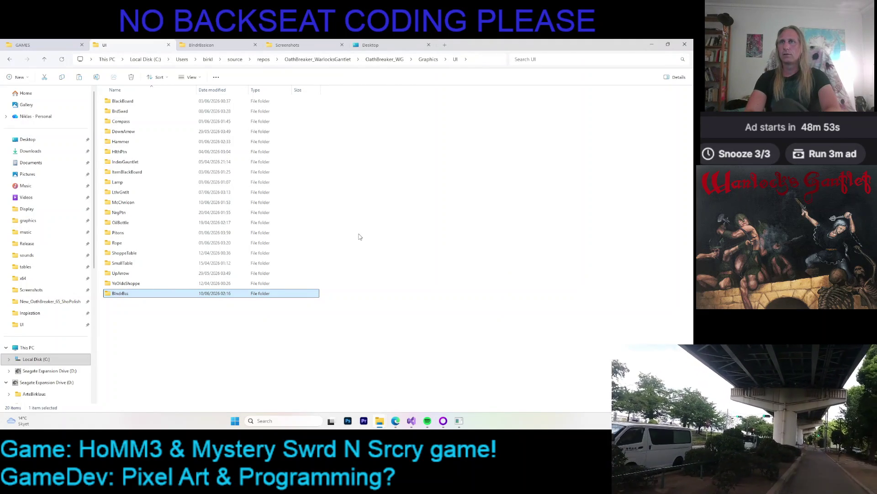
- In the new folder's D_01_FWD_FWD, replace McChnIcon.KMF with a copy of BlndrBssIcon.KMF
key("Return")
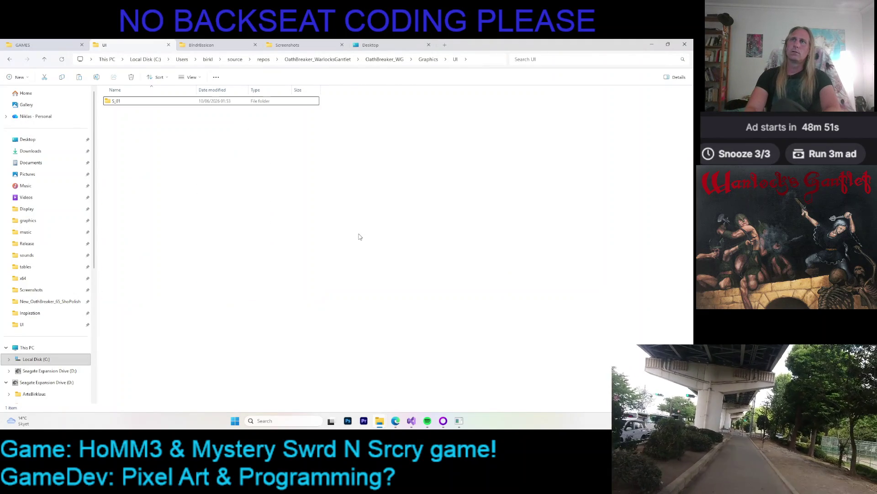
key("Return")
key("Return")
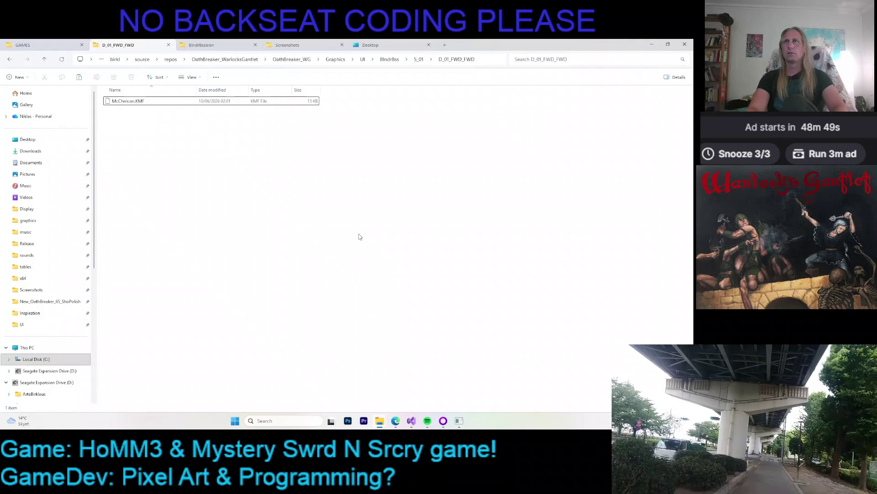
key("Delete")
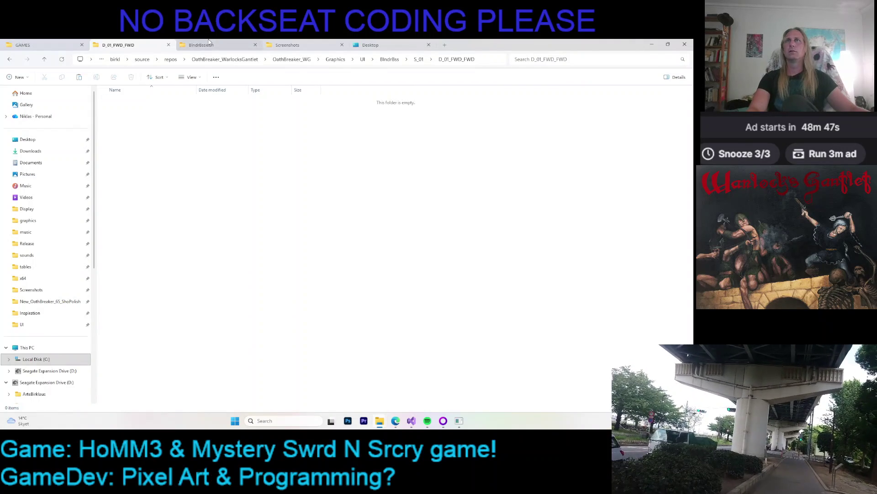
left_click(209, 44)
left_click(162, 123)
key("ctrl+c")
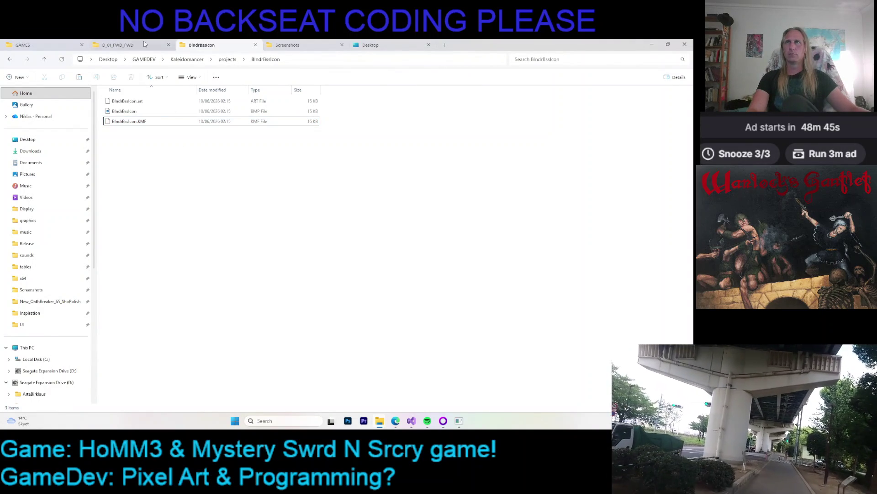
left_click(118, 45)
key("ctrl+v")
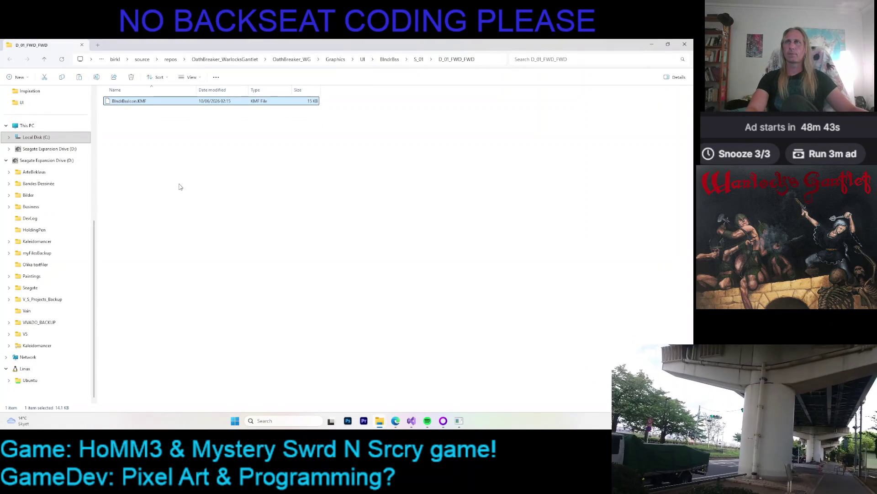
- Merge the folder view into the GAMES window and select BlndrBssIcon.KMF
left_click(668, 45)
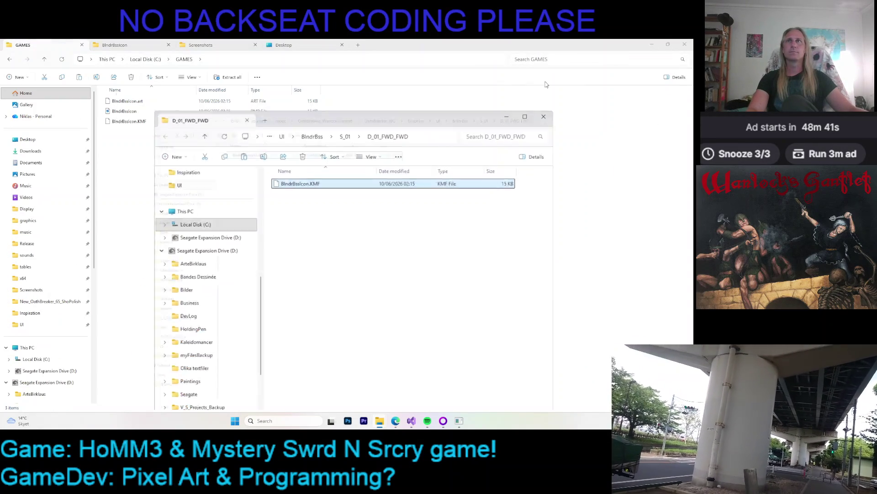
left_click_drag(223, 133, 128, 45)
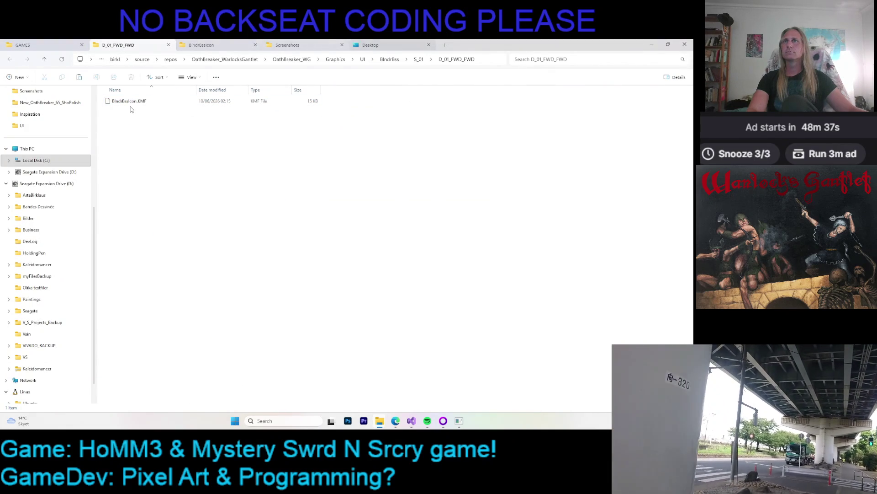
left_click(132, 101)
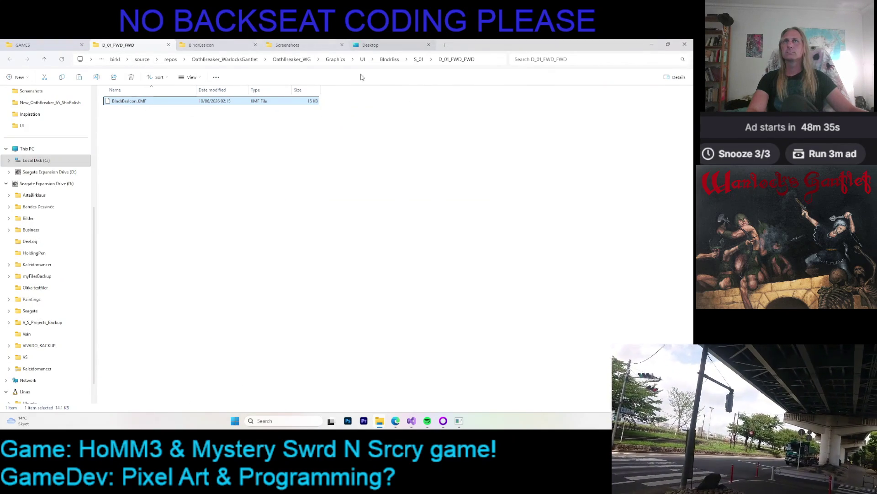
- Rename the McChnIcon folder under UI to McChn
left_click(363, 60)
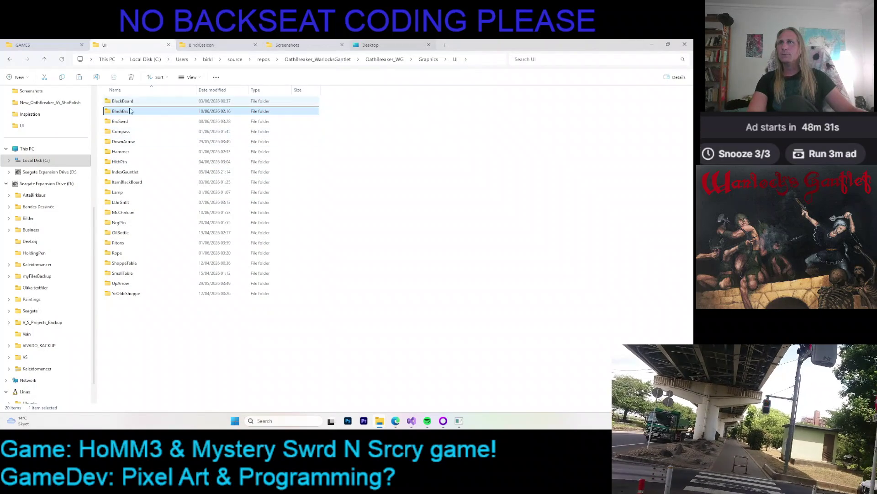
left_click(132, 212)
key("F2")
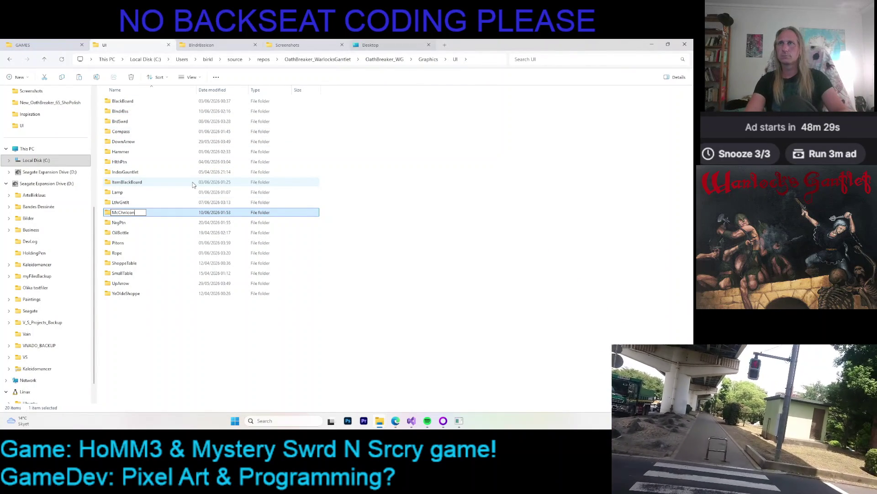
key("Return")
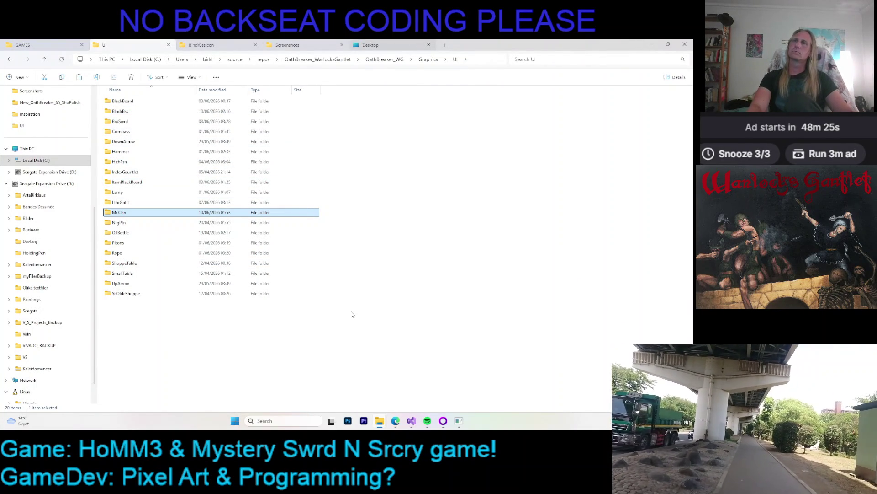
left_click(330, 273)
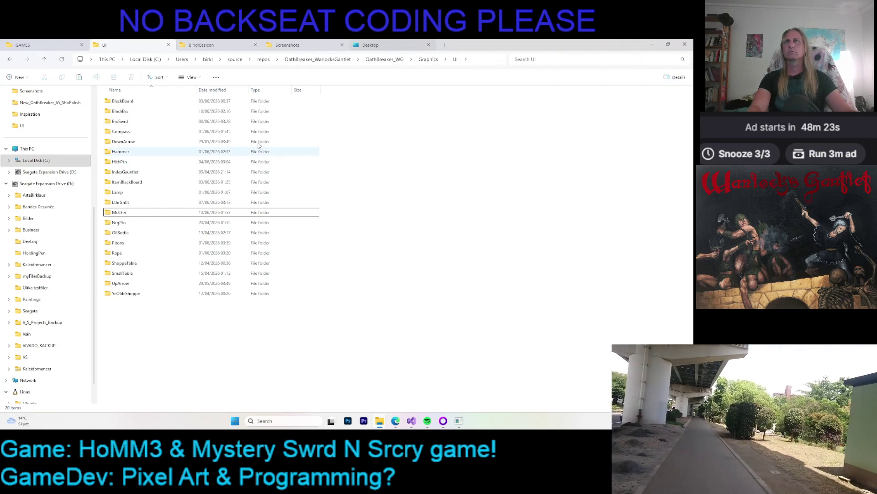
left_click(217, 42)
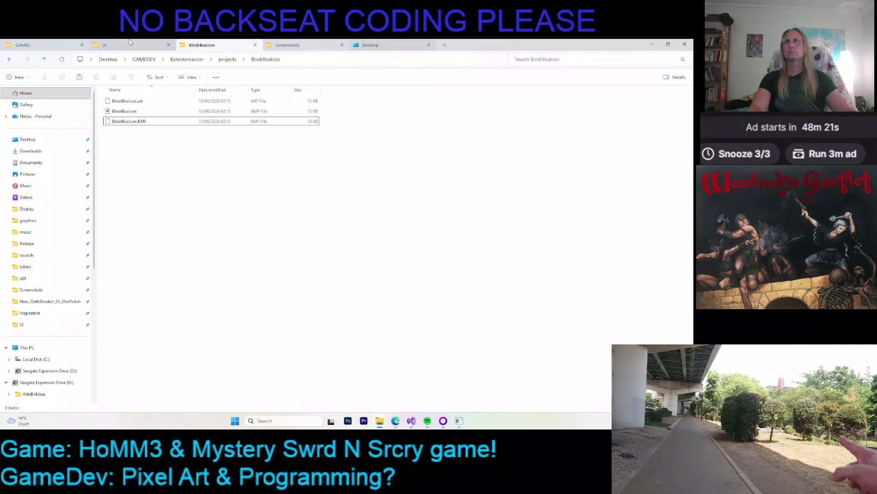
key("ctrl+shift+Tab")
left_click(410, 421)
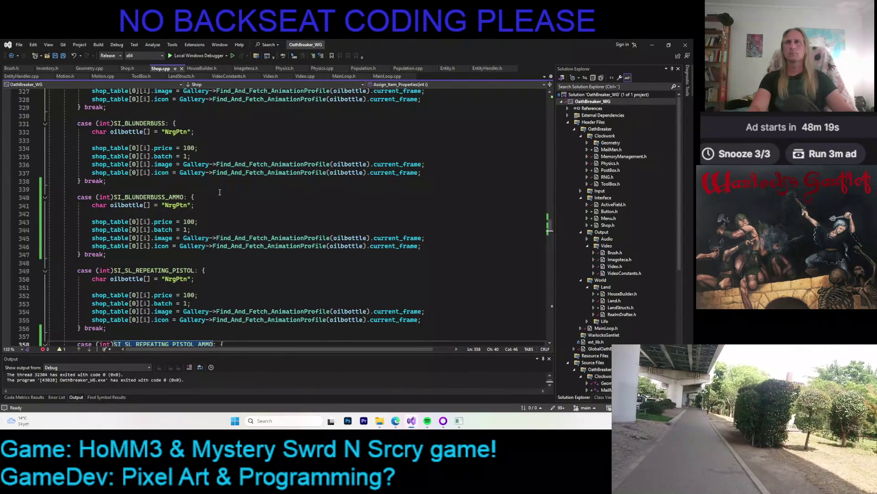
- Shorten the mace-and-chain graphic name on line 323 to McChn and save Shop.cpp
scroll(209, 183, "up", 19)
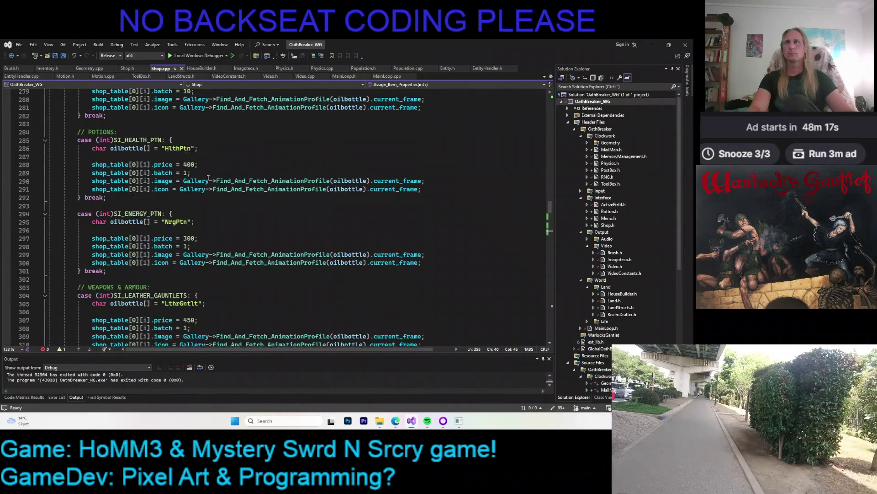
scroll(203, 191, "up", 6)
scroll(203, 191, "down", 7)
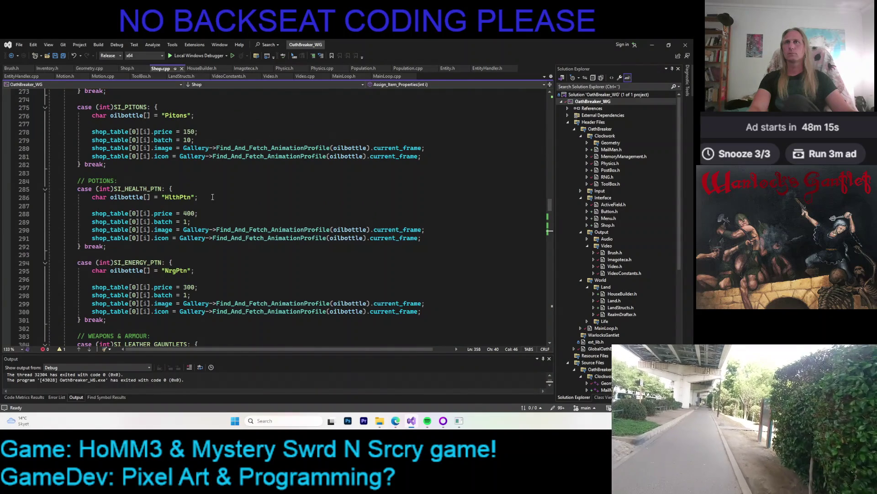
scroll(212, 196, "down", 9)
scroll(213, 206, "down", 4)
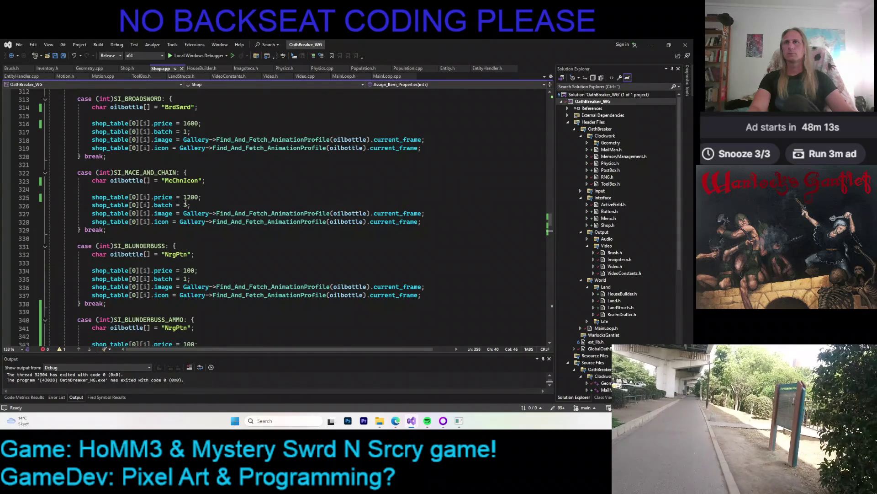
left_click(208, 180)
key("Delete")
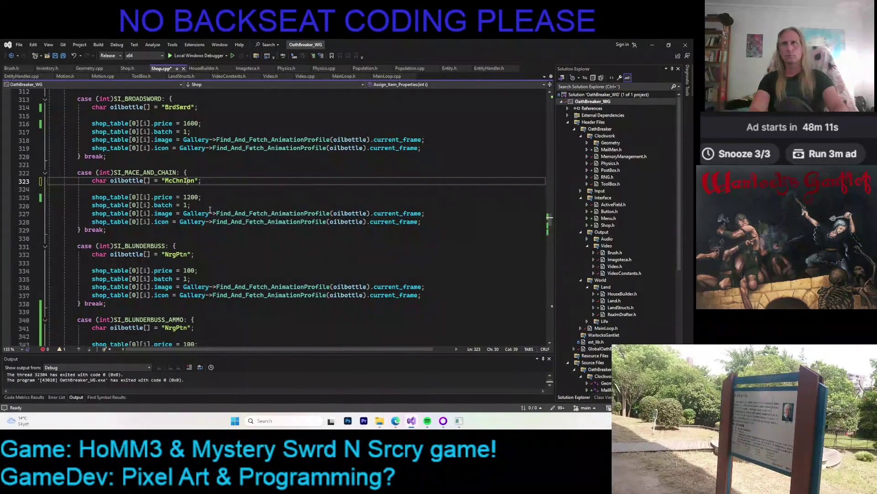
key("ctrl+s")
- Replace the blunderbuss graphic name NrgPtn with BndrBss on line 332 and save
key("Down")
key("Down")
key("Down")
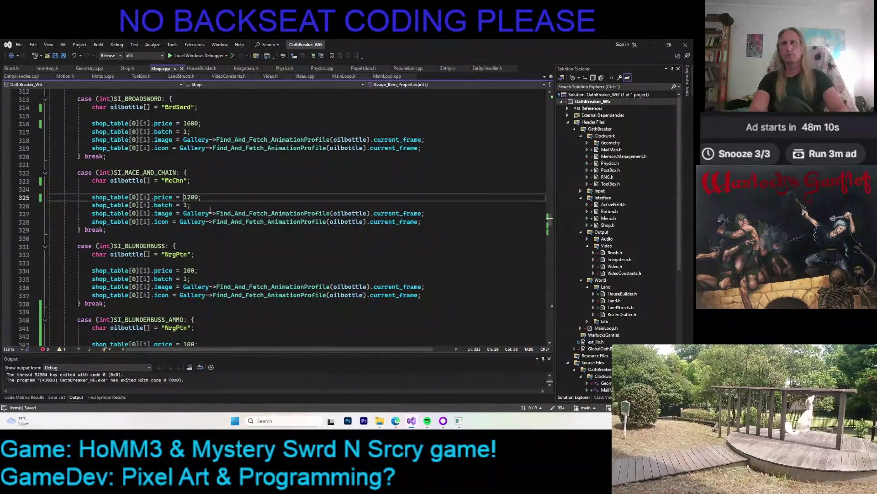
key("BackSpace")
key("BackSpace")
key("BackSpace")
type("BndrBs")
key("ctrl+s")
- Set the blunderbuss price on line 334 to 2500 and save
key("Down")
key("Down")
key("BackSpace")
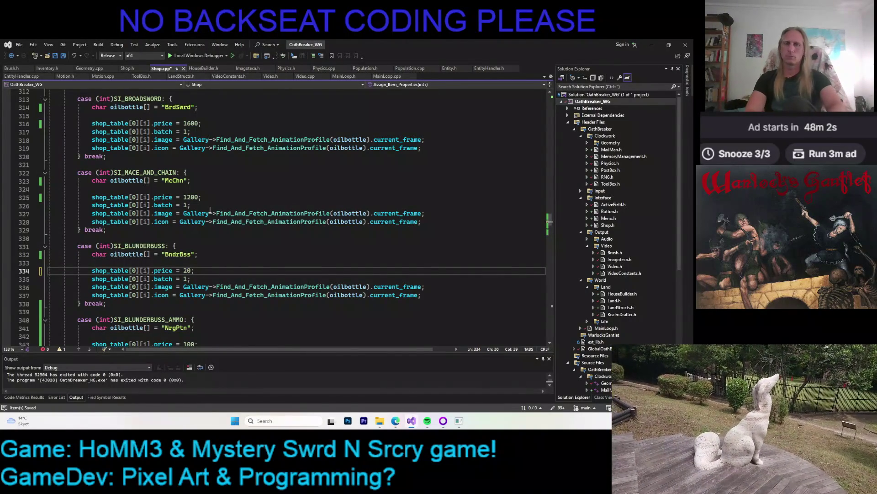
type("00")
key("ctrl+s")
key("Left")
key("Left")
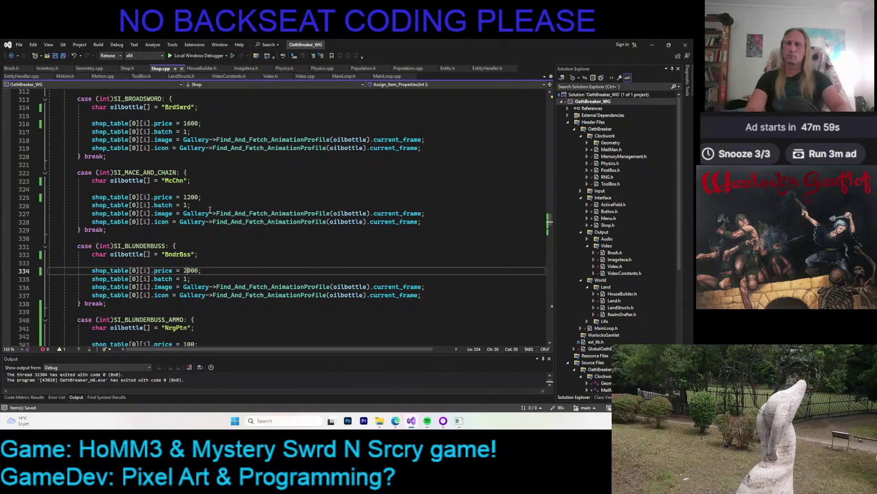
type("5")
key("ctrl+s")
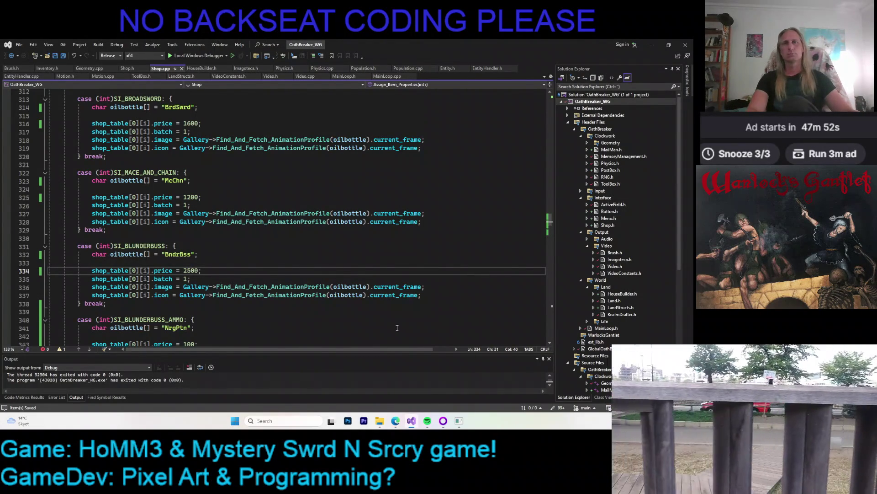
left_click(263, 180)
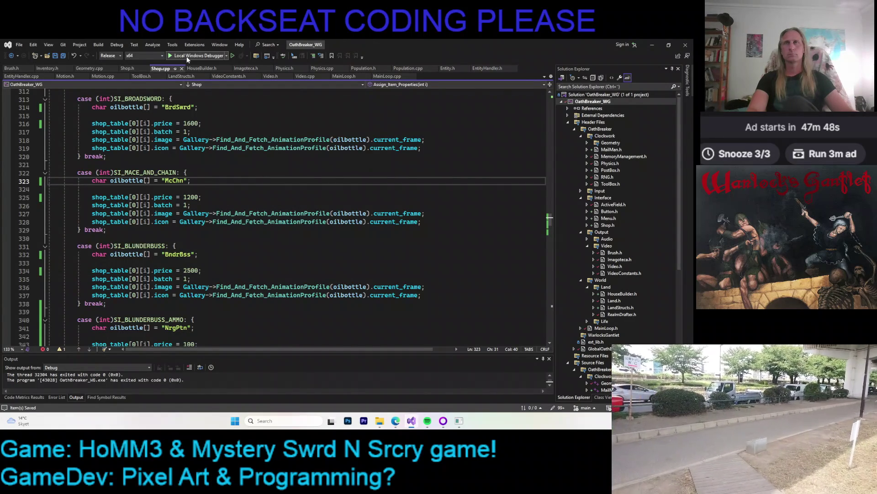
left_click(458, 420)
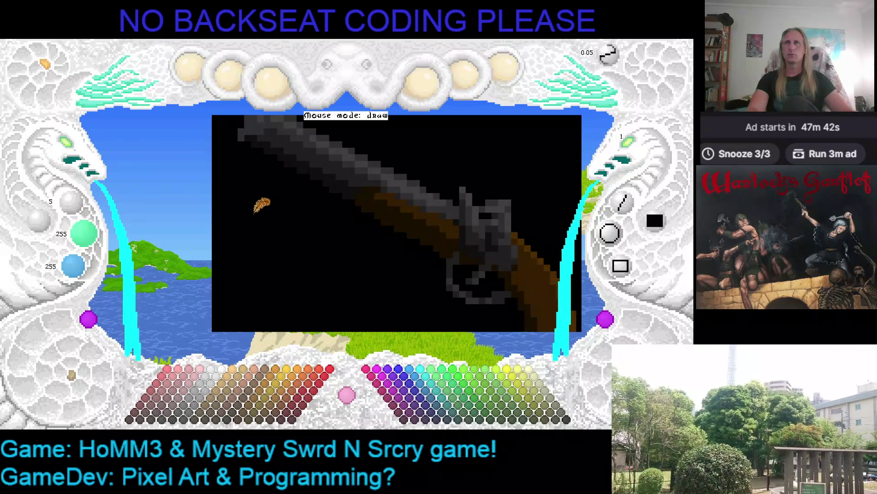
- Zoom out to view the full blunderbuss drawing, then close Kaleidomancer
left_click(68, 147)
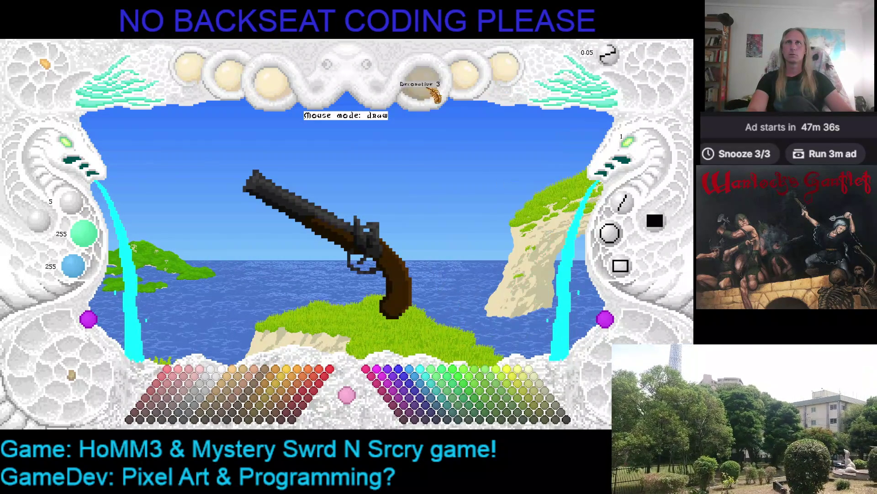
key("Escape")
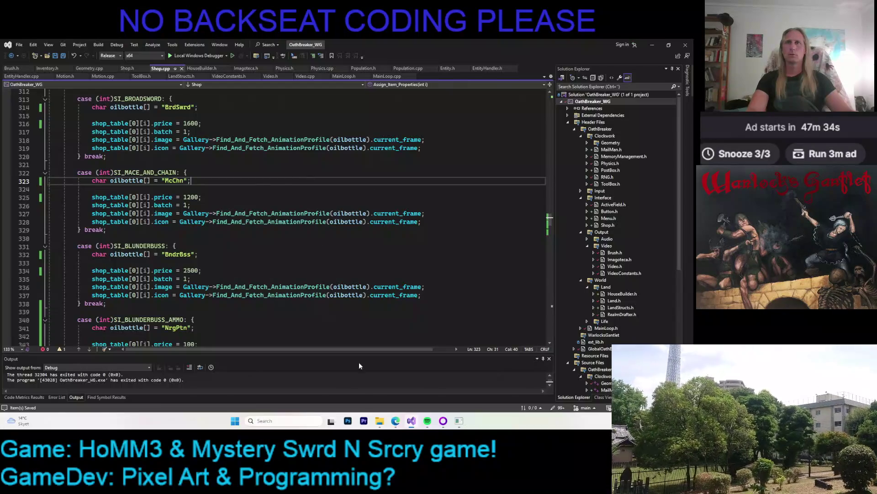
- Paste the updated BlndrBssIcon.KMF into BlndrBss > S_01 > D_01_FWD_FWD, replacing the old copy
mouse_move(380, 422)
left_click(352, 386)
left_click(201, 45)
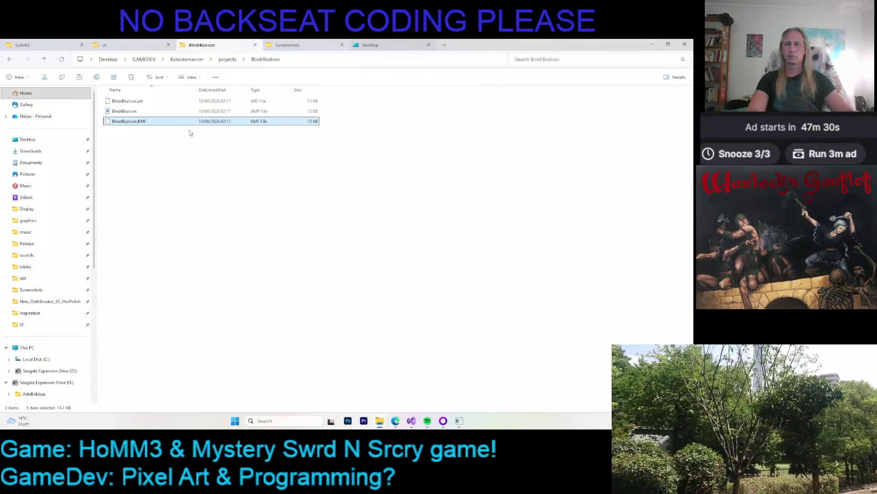
left_click(122, 44)
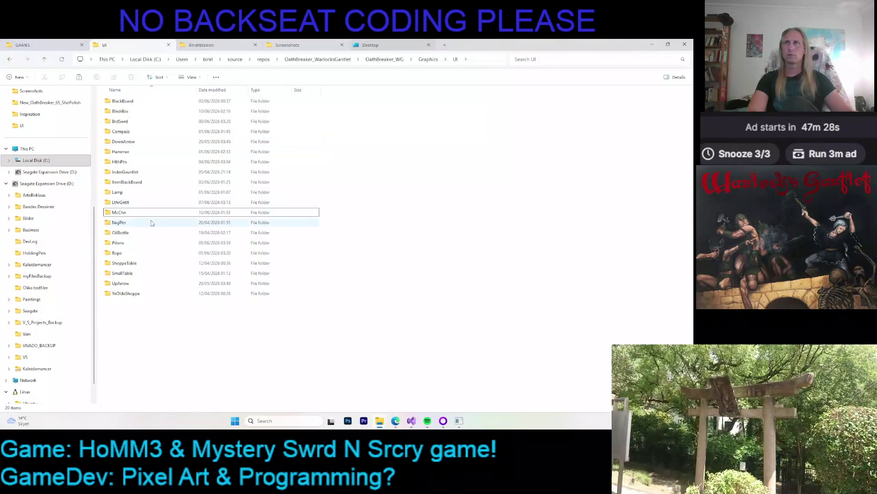
double_click(127, 118)
double_click(125, 100)
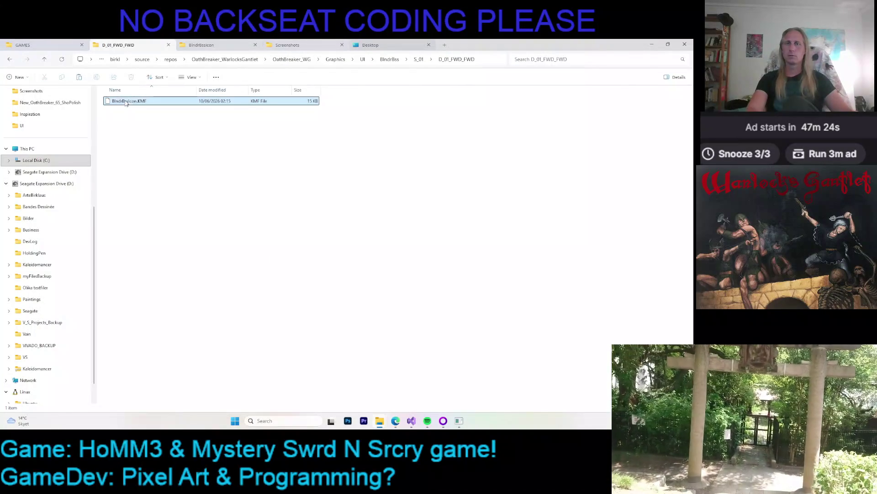
double_click(125, 101)
key("ctrl+v")
left_click(218, 190)
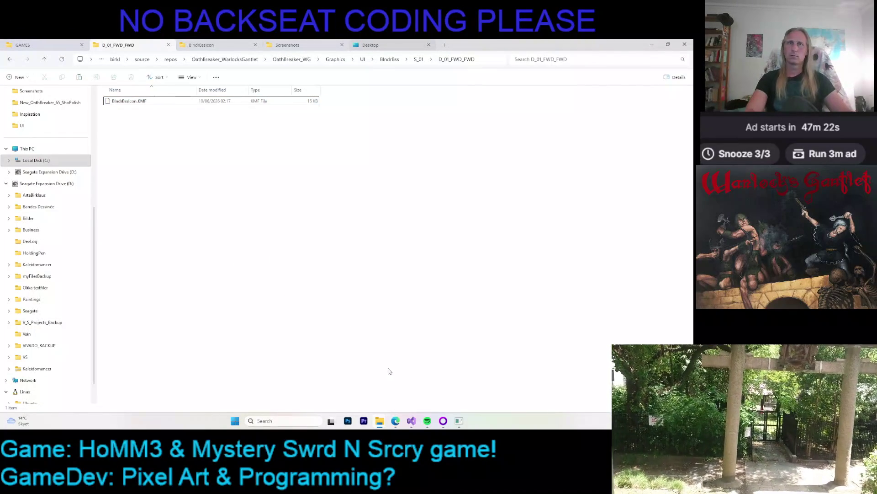
left_click(411, 421)
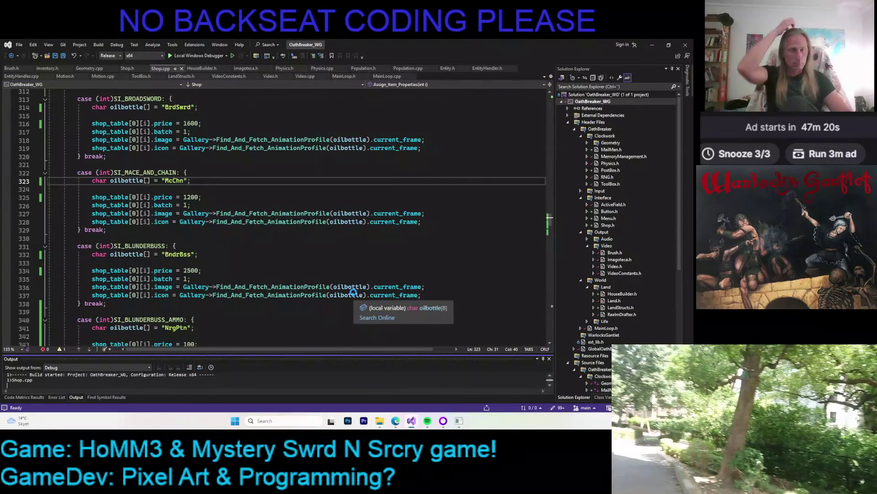
- After the test run crashes, correct line 332's BndrBss to BlndrBss and rerun the game
key("F5")
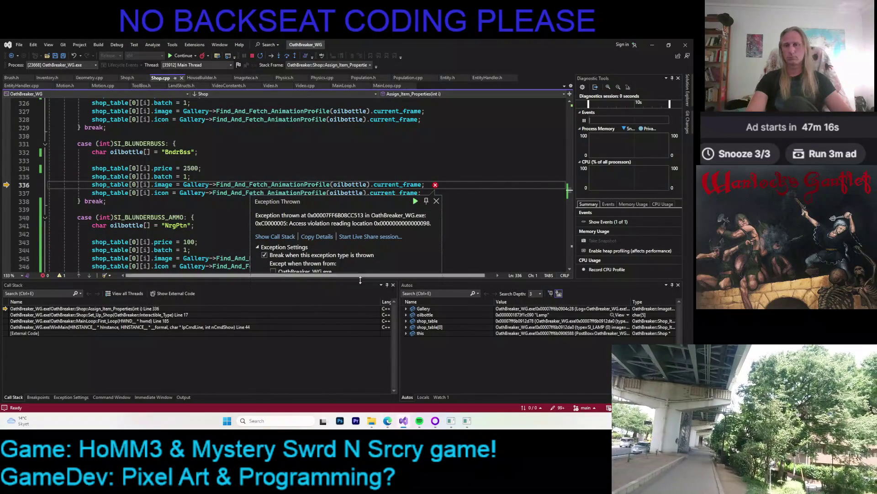
left_click(437, 201)
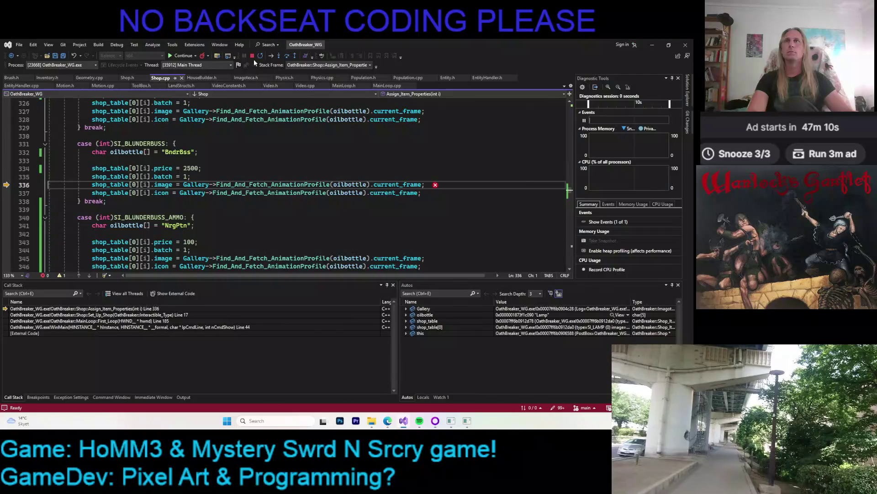
left_click(252, 56)
left_click(173, 144)
type("l")
key("F5")
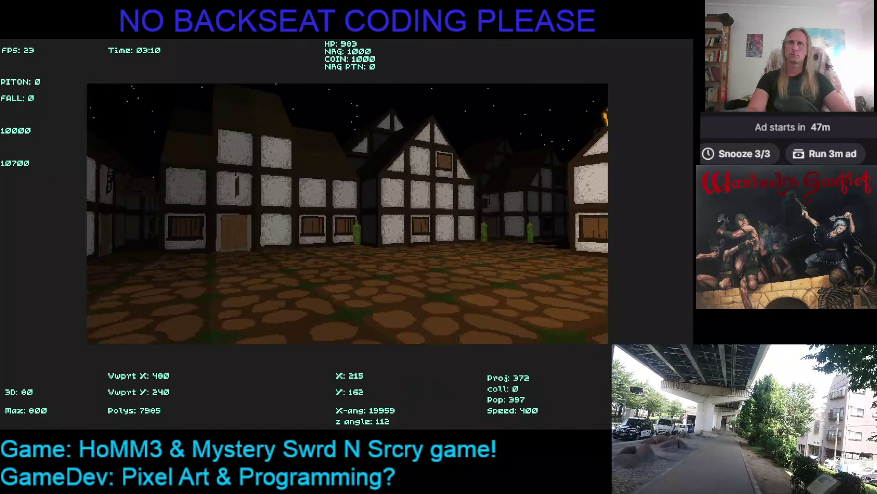
- Walk into the shop, add a LAMP to the trade, then close the game
key("Up")
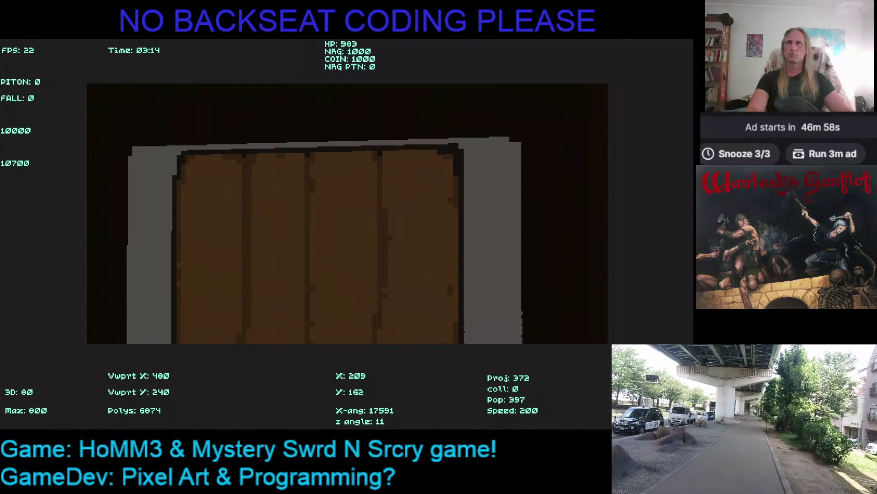
key("Up")
left_click(477, 265)
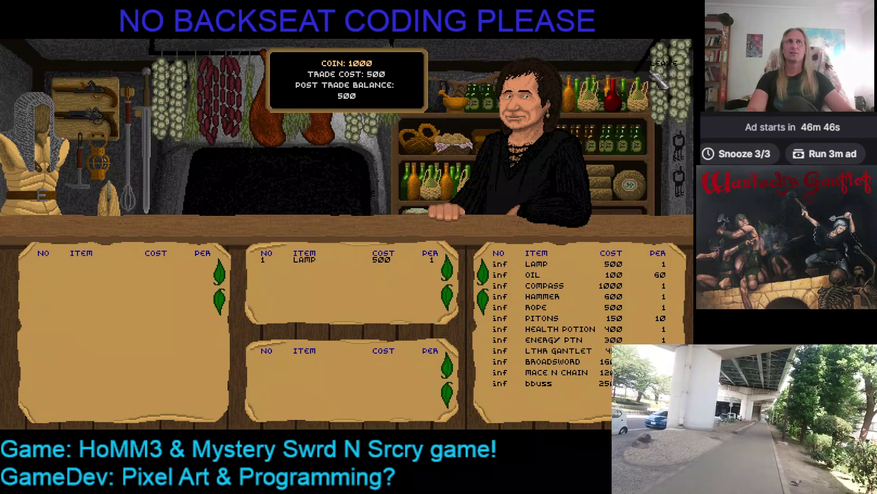
left_click(660, 75)
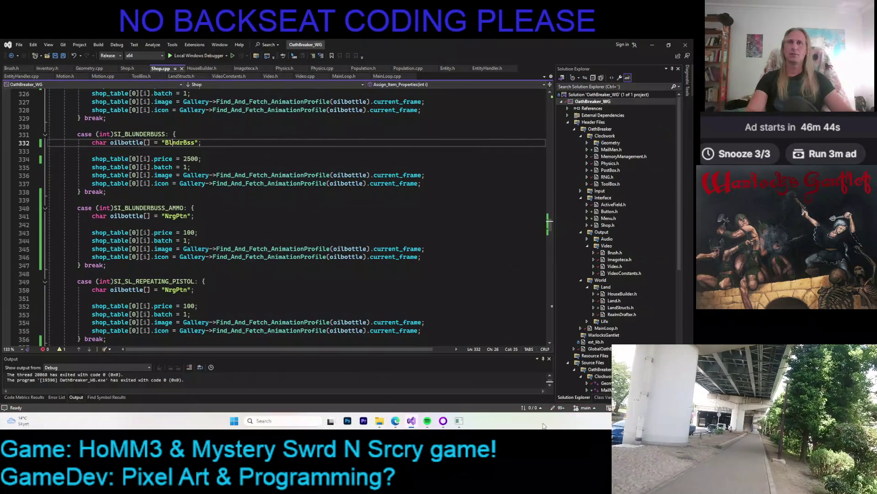
- Rename the blunderbuss entry in item_names from bbuss to BLUNDERBUSS in Inventory.h and save
left_click(48, 68)
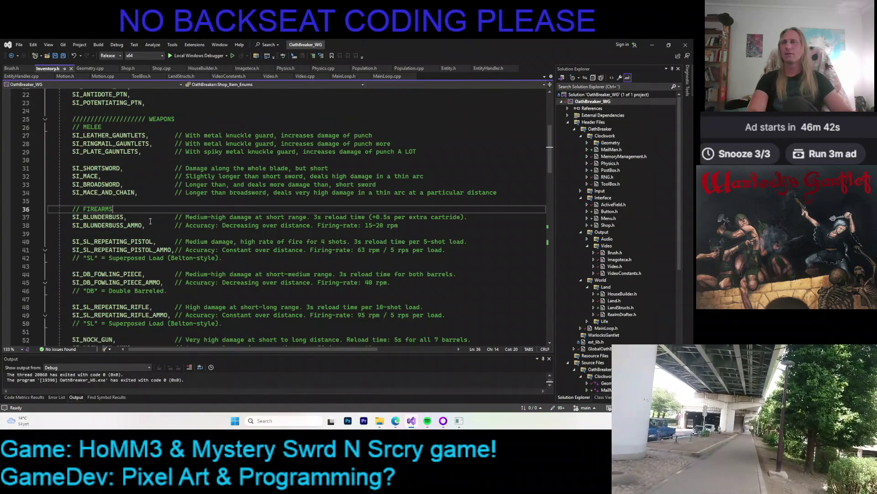
scroll(258, 199, "down", 19)
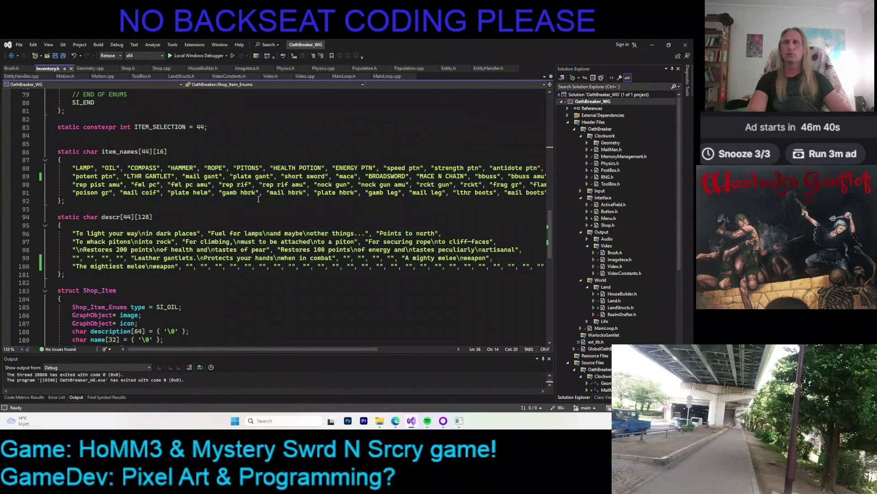
scroll(222, 213, "up", 18)
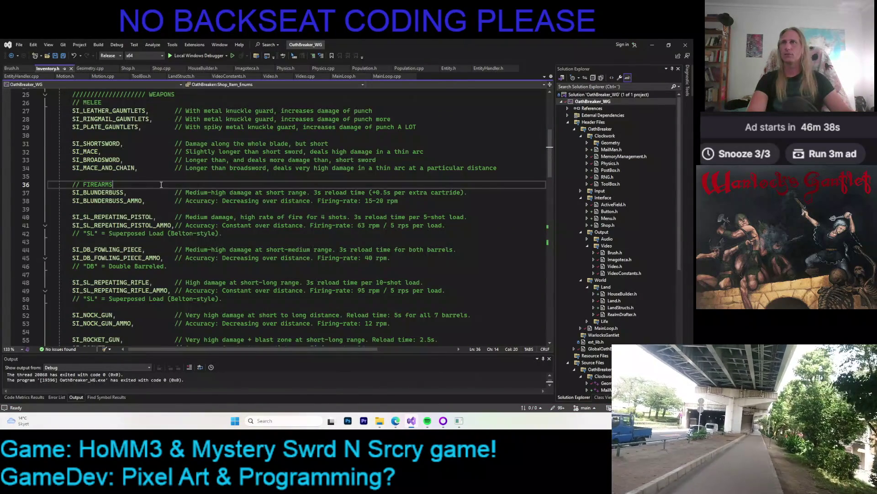
left_click(105, 193)
scroll(219, 220, "down", 10)
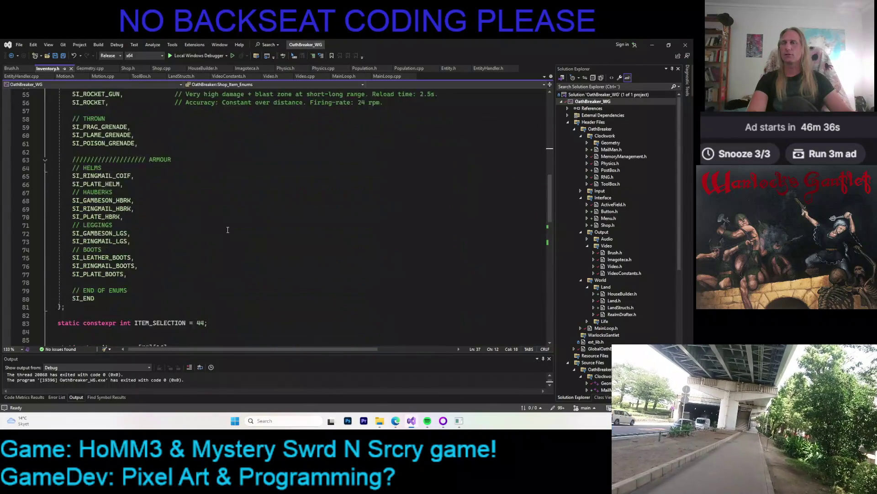
scroll(228, 230, "down", 9)
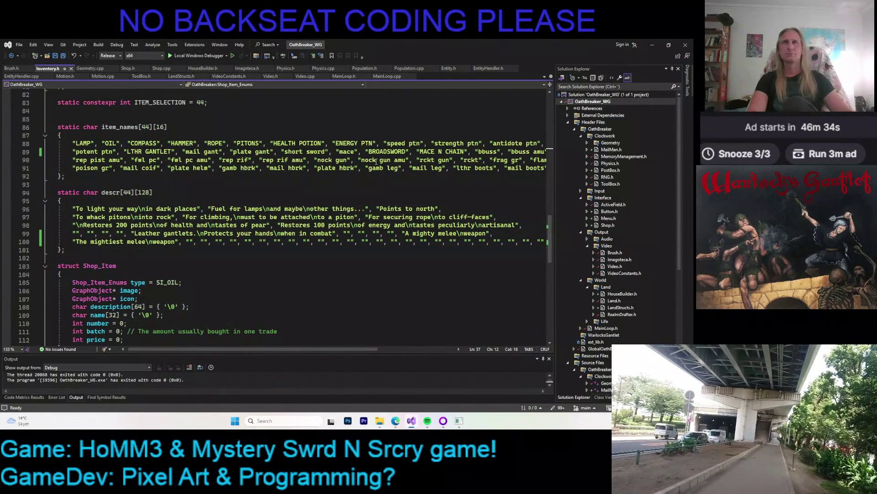
double_click(489, 152)
type("BLUNMDER")
key("BackSpace")
key("BackSpace")
key("BackSpace")
type("DERBYU")
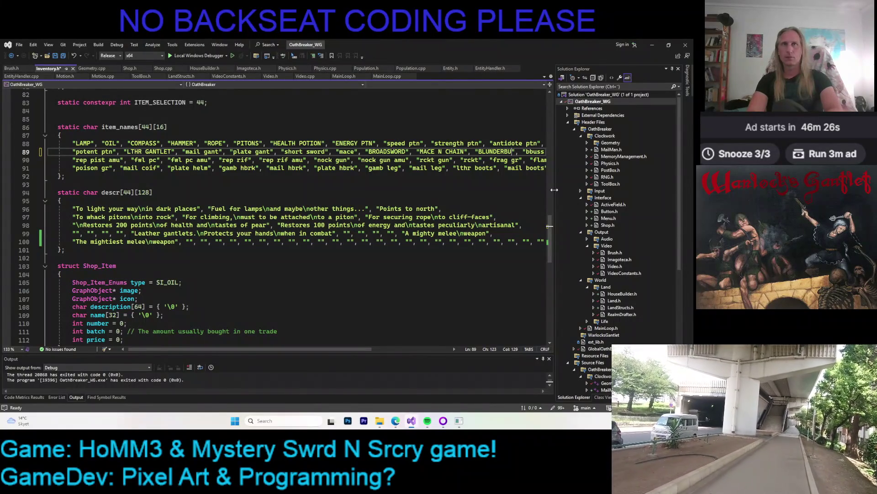
key("ctrl+s")
- Move the caret past the melee weapon description into the next empty description entry
key("Down")
key("Down")
key("Down")
key("Down")
key("Down")
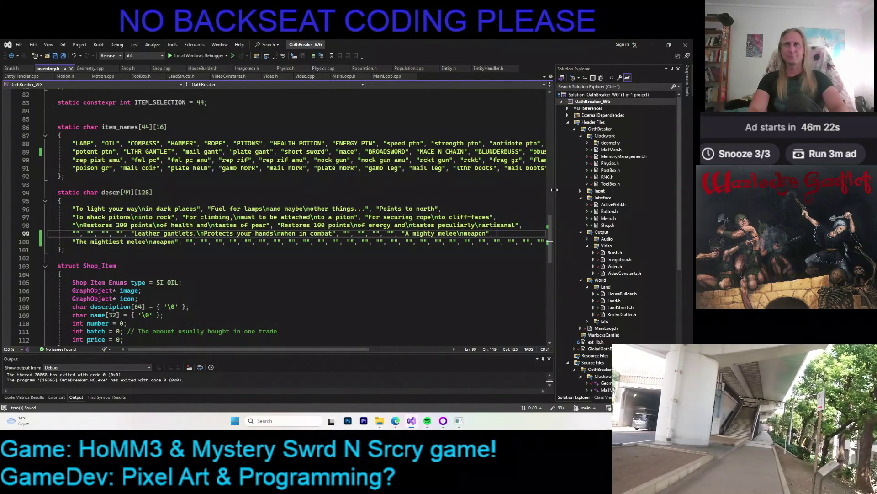
key("ctrl+Right")
key("ctrl+Right")
key("ctrl+Right")
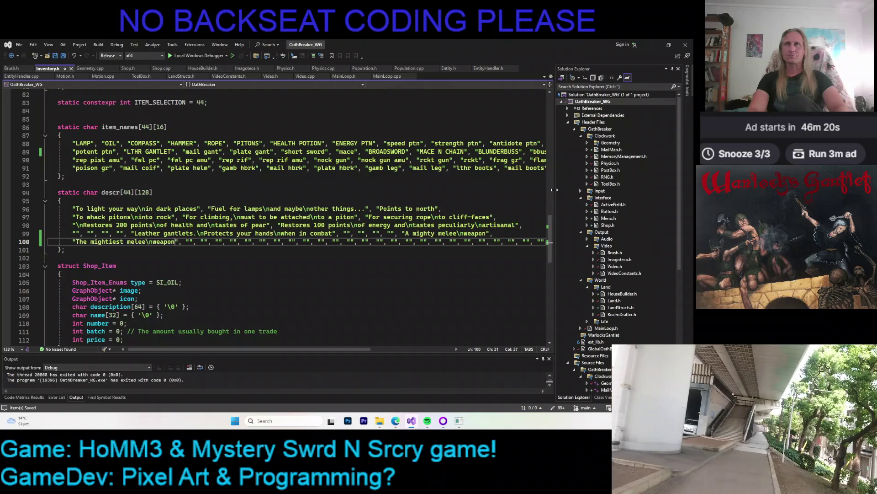
key("Right")
key("Right")
key("Right")
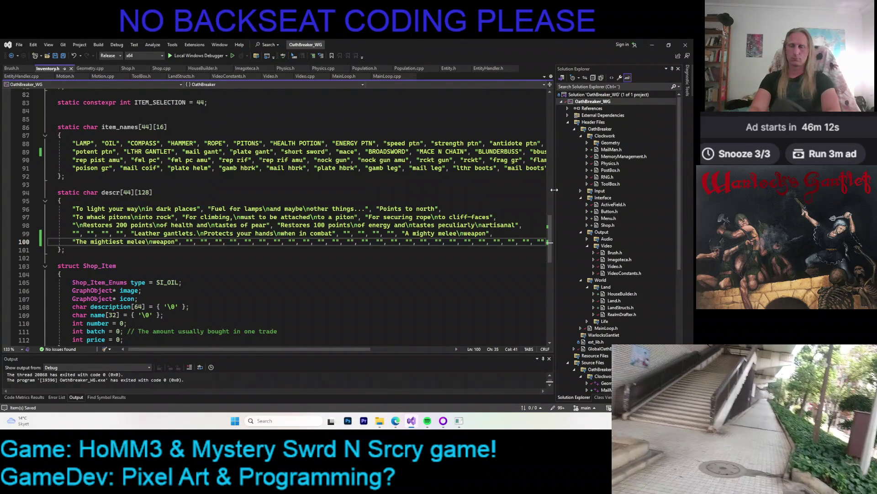
- Write the blunderbuss description line 'Fires cartridges of shot which spread out.' and save
type("S")
key("BackSpace")
key("BackSpace")
key("BackSpace")
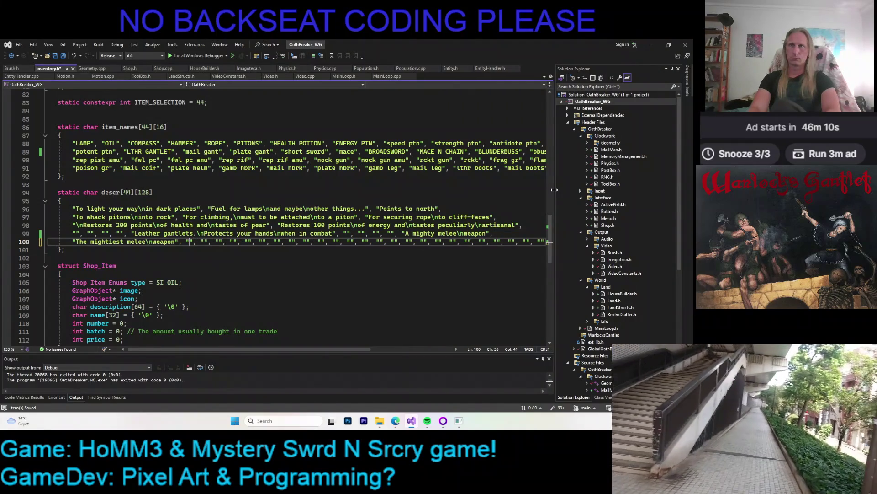
type("fires")
key("BackSpace")
key("BackSpace")
key("BackSpace")
type("Fires ca")
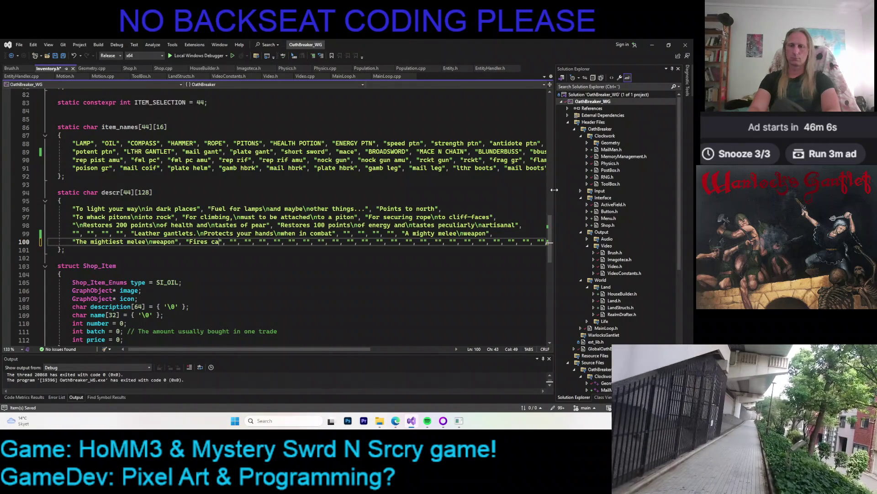
type("rtridges ")
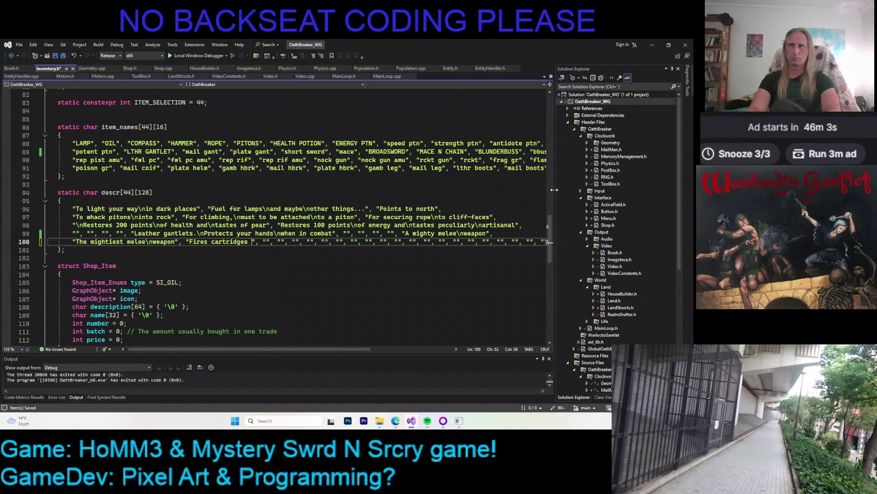
type("of shot")
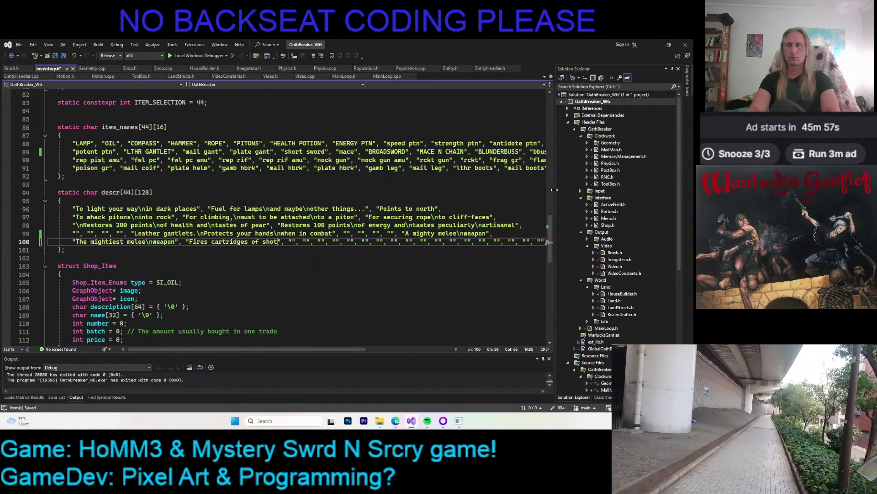
key("super+space")
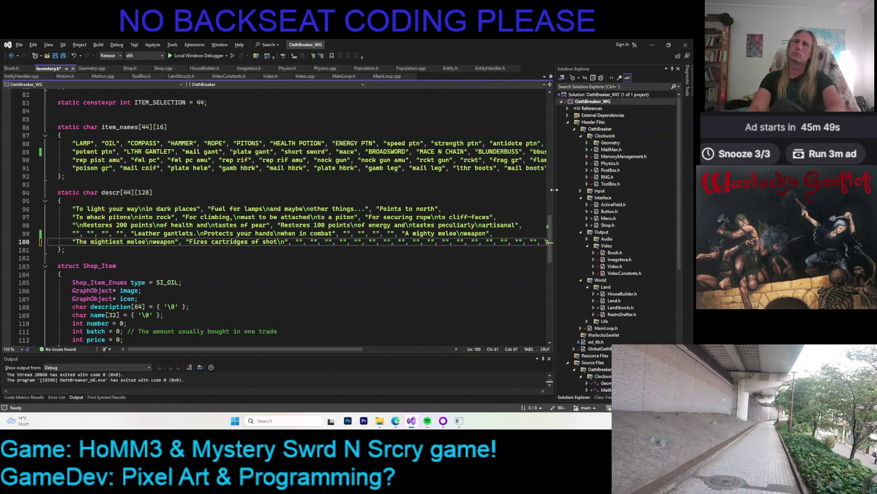
key("BackSpace")
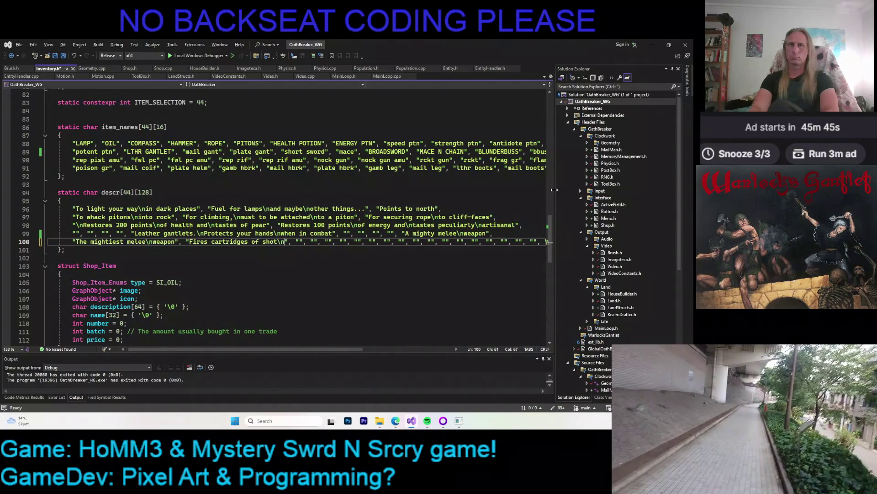
type("which spread out")
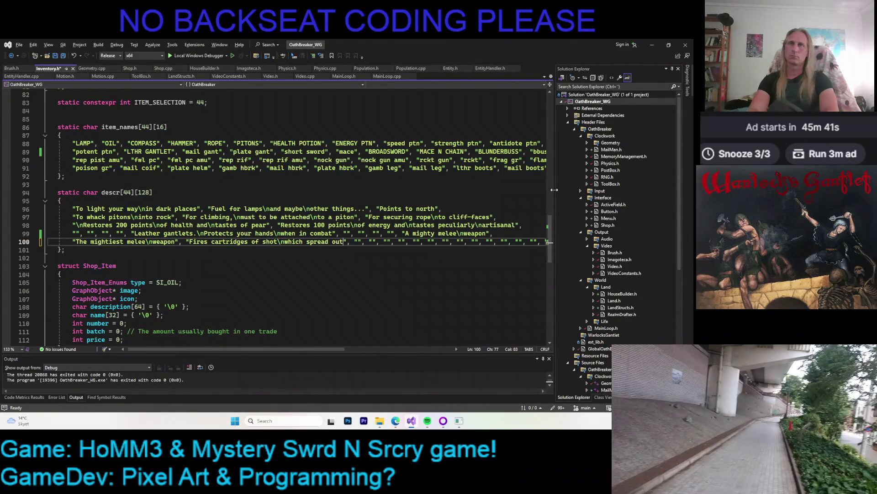
type(".\\n")
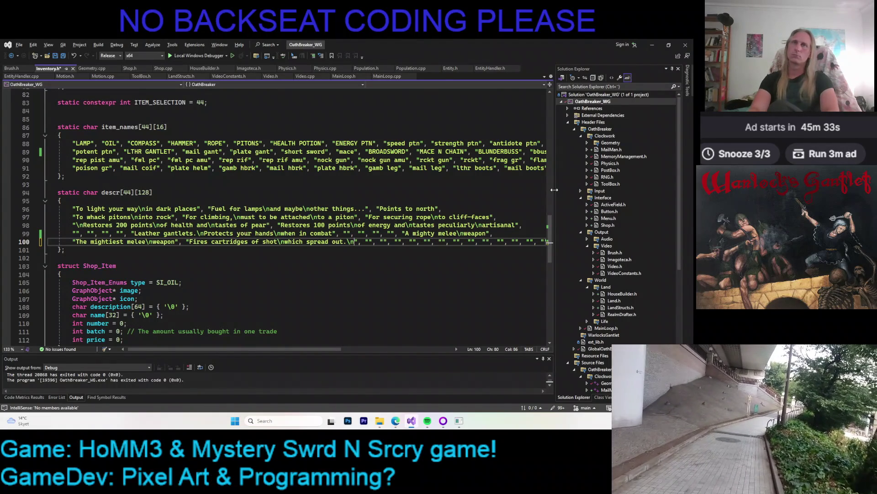
key("ctrl+s")
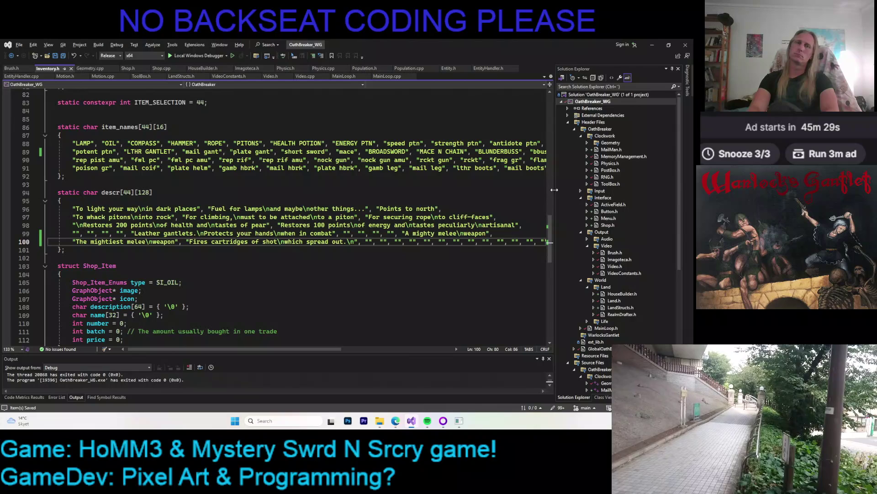
- Add the line about high close-range and low long-range damage, then build and run with F5
type("High damage at clos")
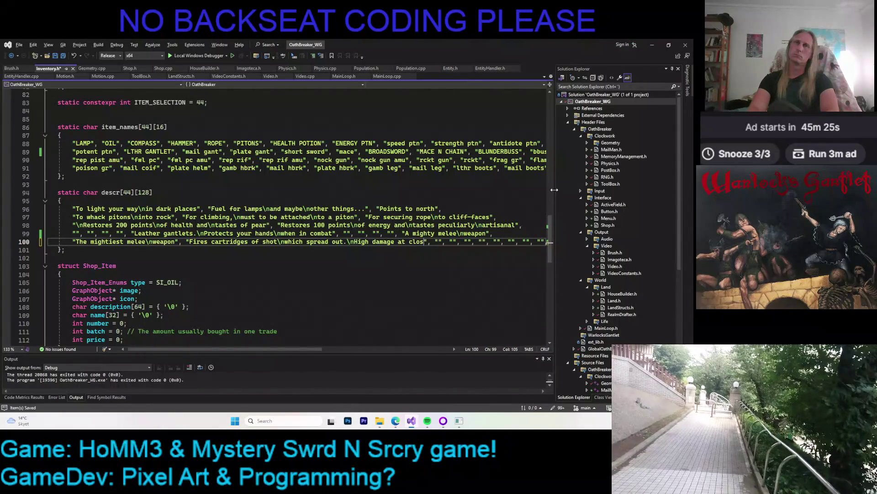
type("e range")
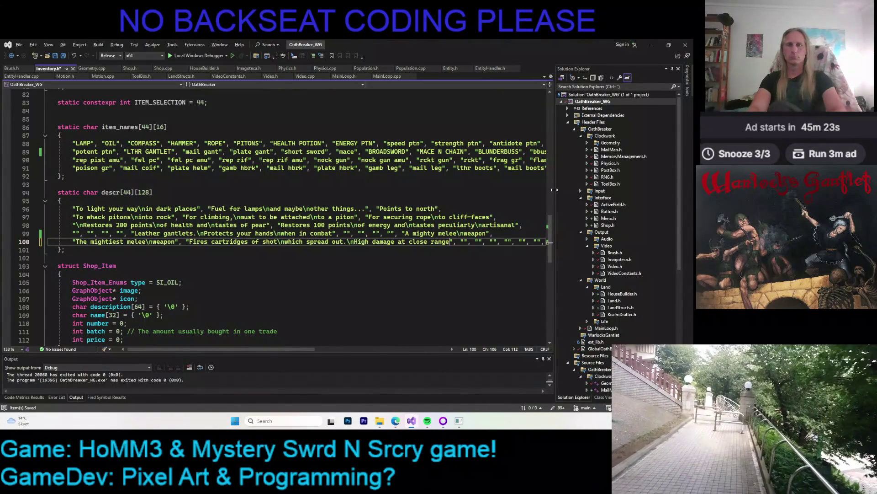
type(" low")
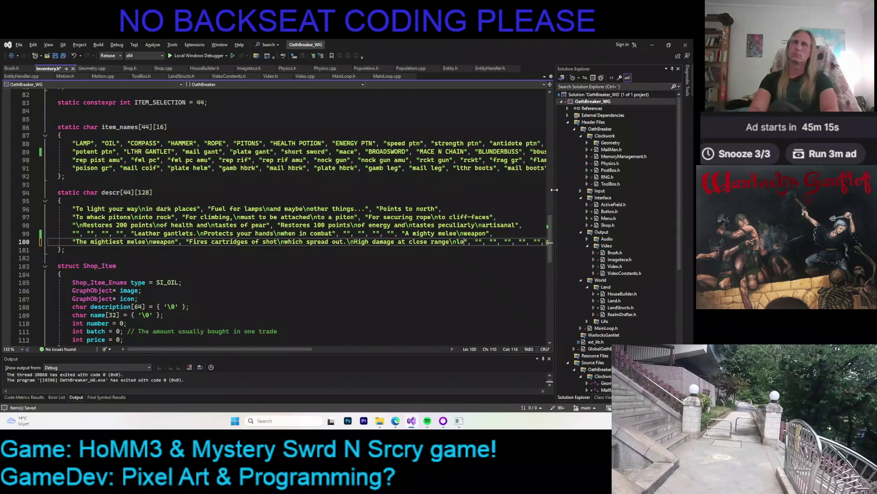
key("BackSpace")
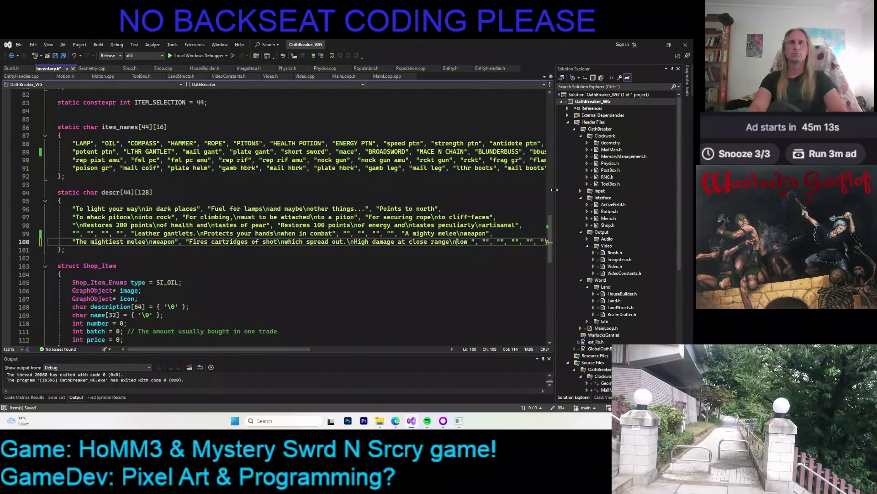
type(",")
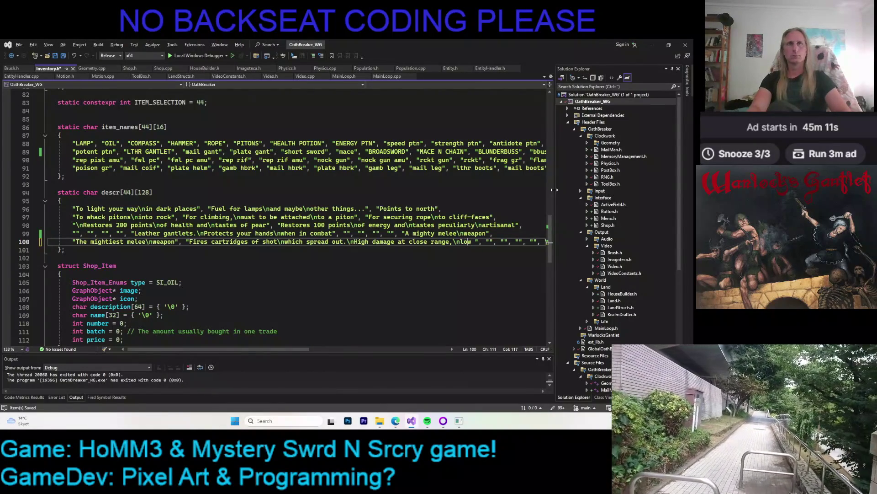
type(" damage at")
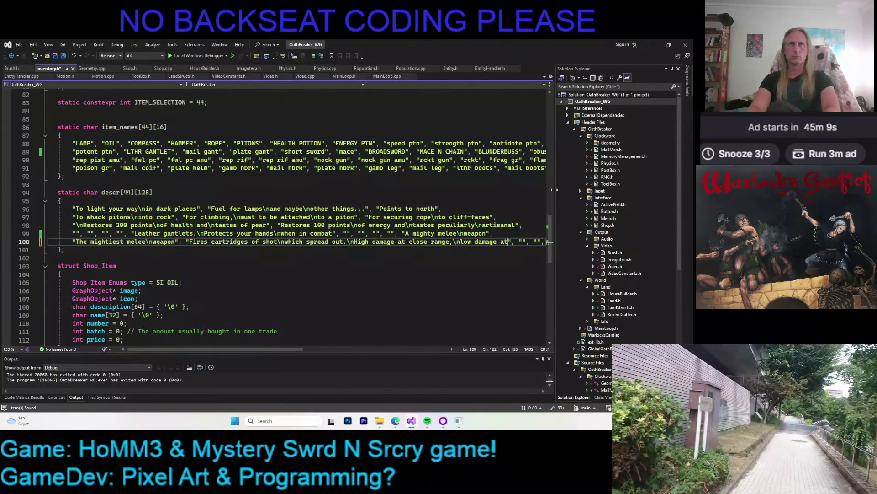
type("long ")
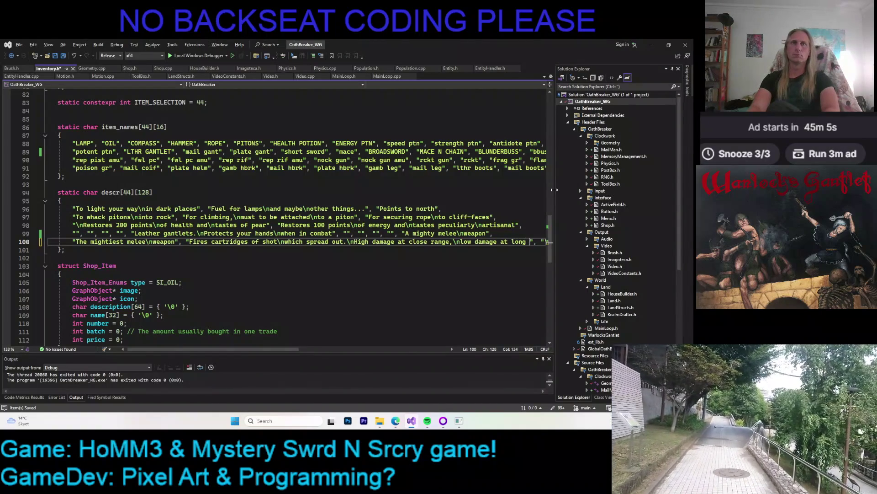
type("e\",")
key("Return")
key("ctrl+v")
key("Home")
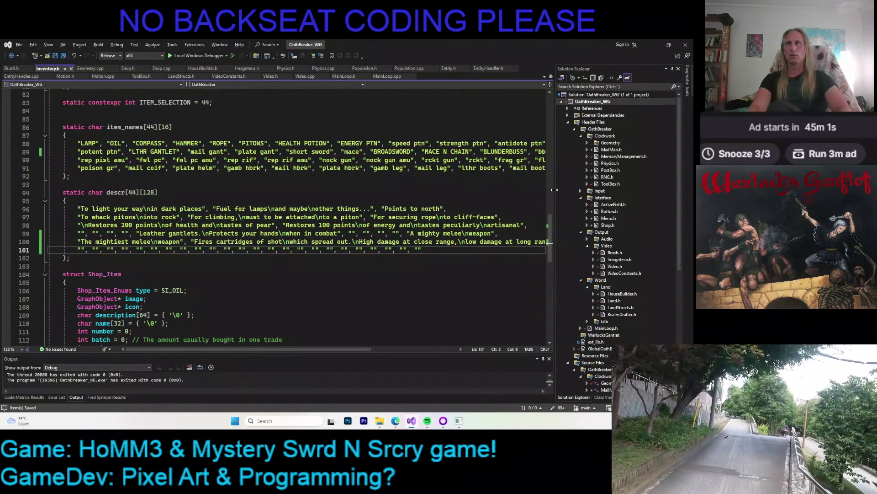
key("F5")
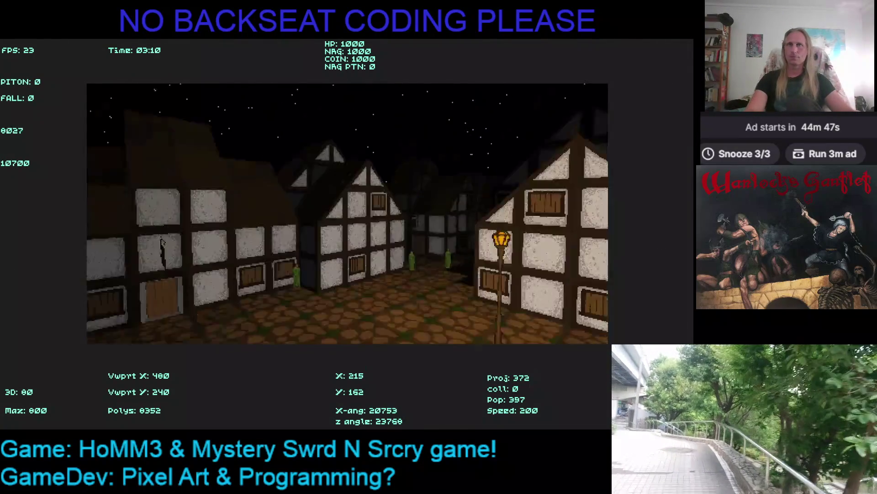
- Walk into the shop, check the BLUNDERBUSS row with its description, then leave and quit the game
key("Up")
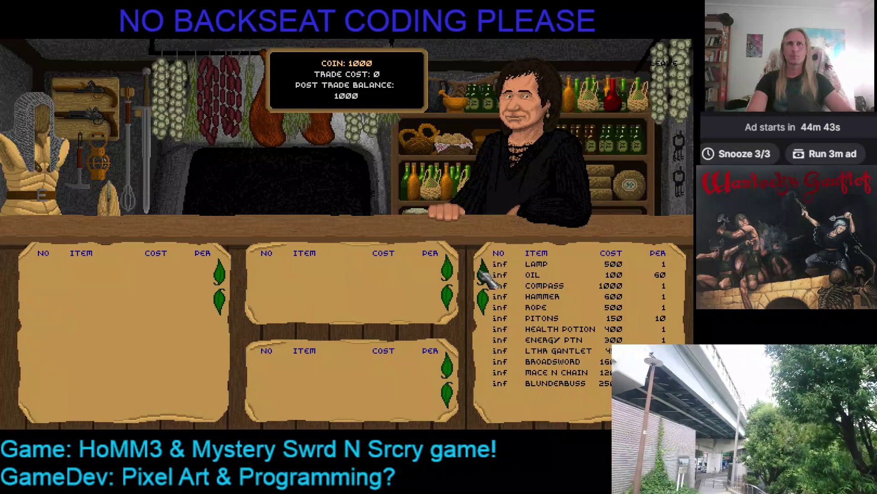
mouse_move(542, 384)
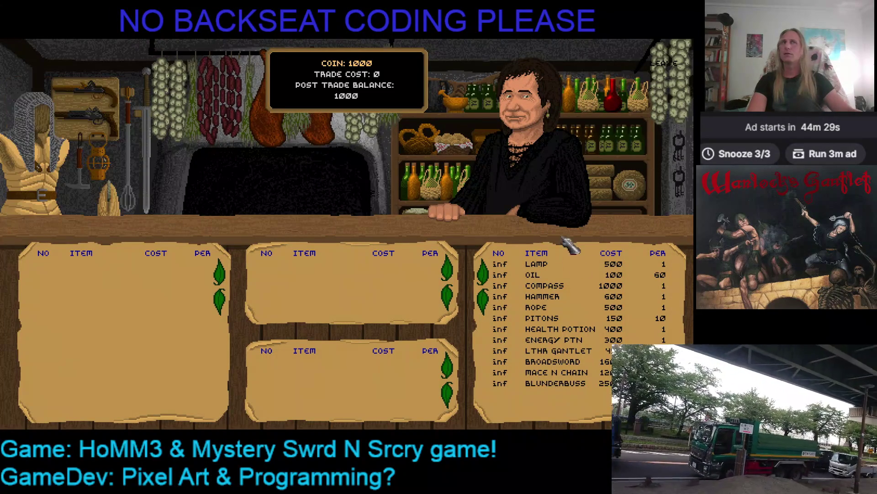
left_click(665, 64)
key("Escape")
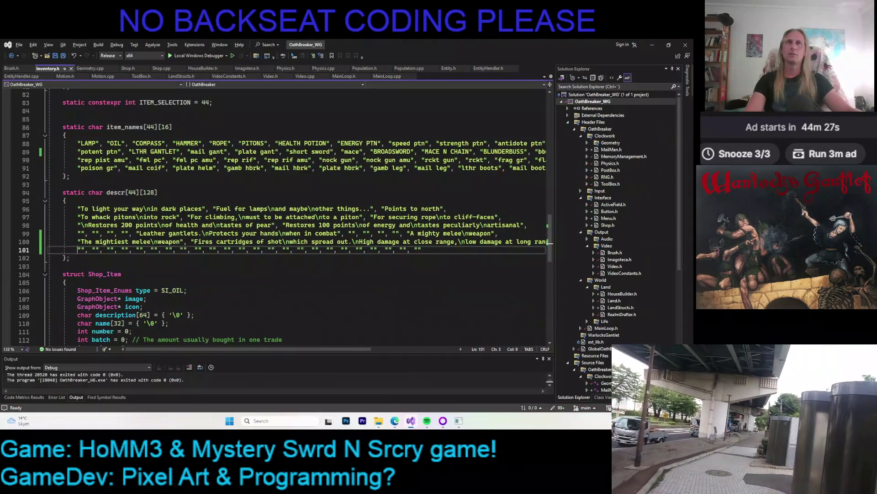
- Review the blunderbuss price, image and icon lines in Shop.cpp
left_click(161, 69)
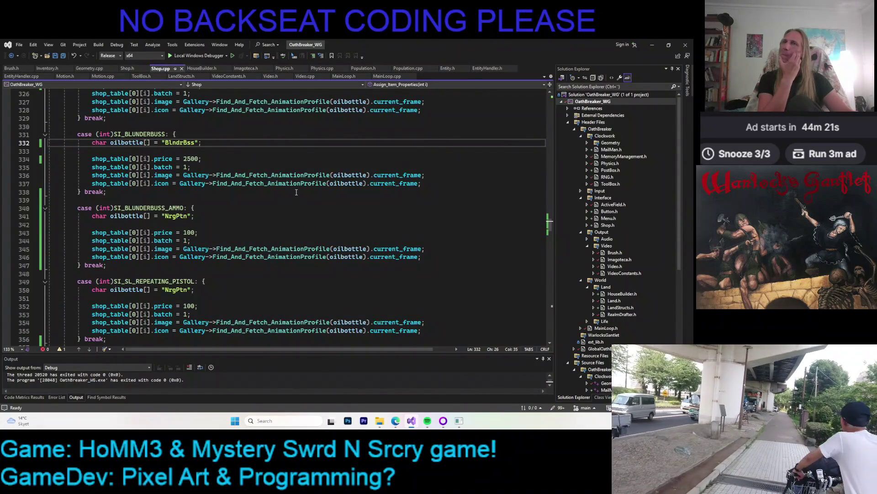
left_click(230, 161)
scroll(231, 161, "up", 6)
scroll(231, 162, "down", 5)
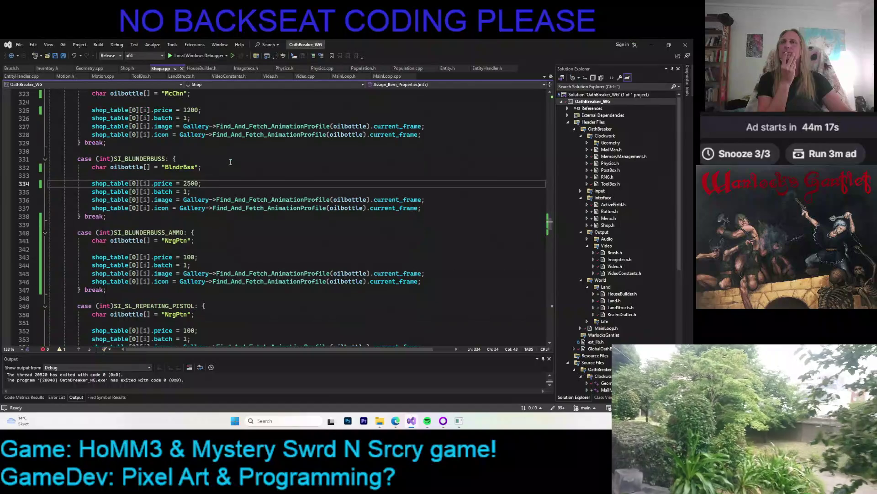
left_click(157, 134)
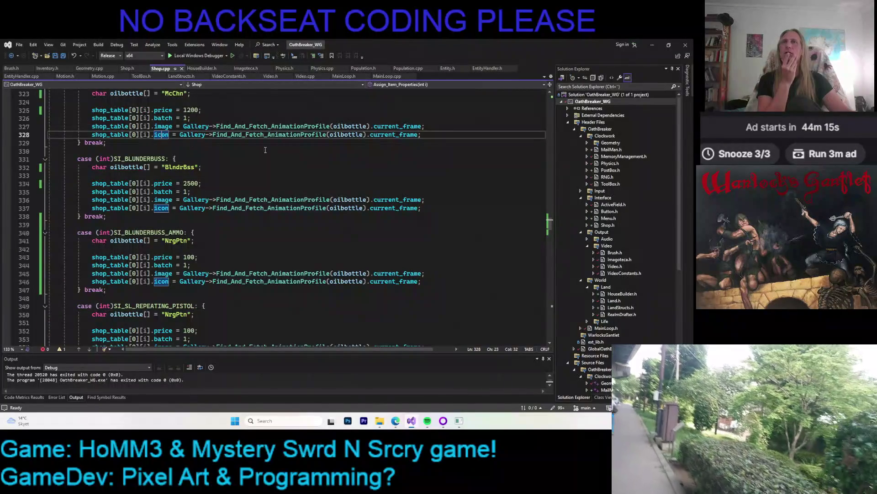
left_click(390, 117)
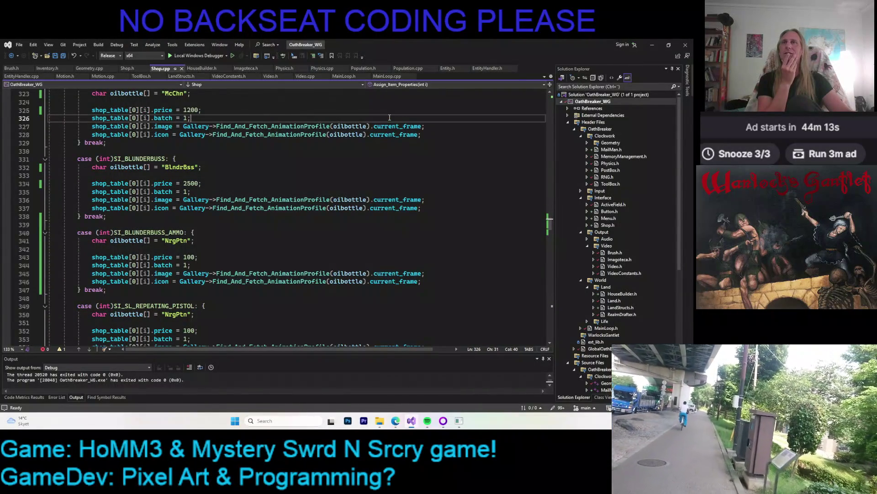
scroll(288, 184, "up", 4)
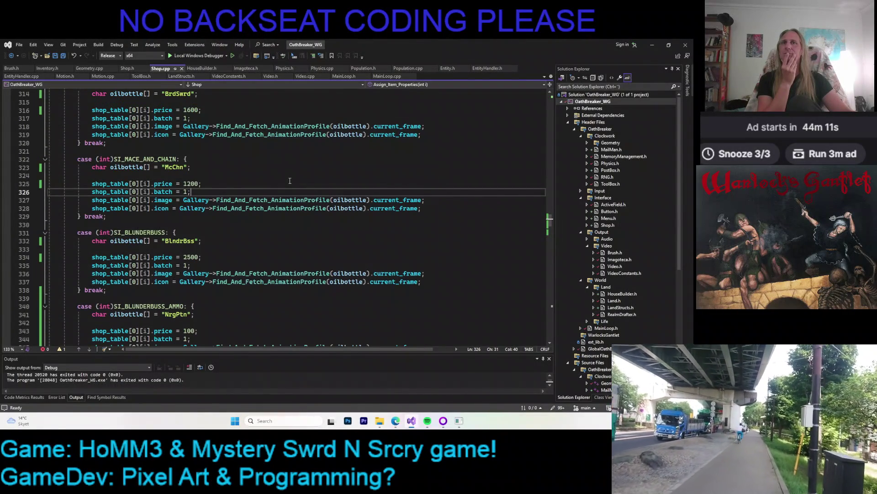
scroll(299, 151, "down", 2)
scroll(297, 151, "down", 3)
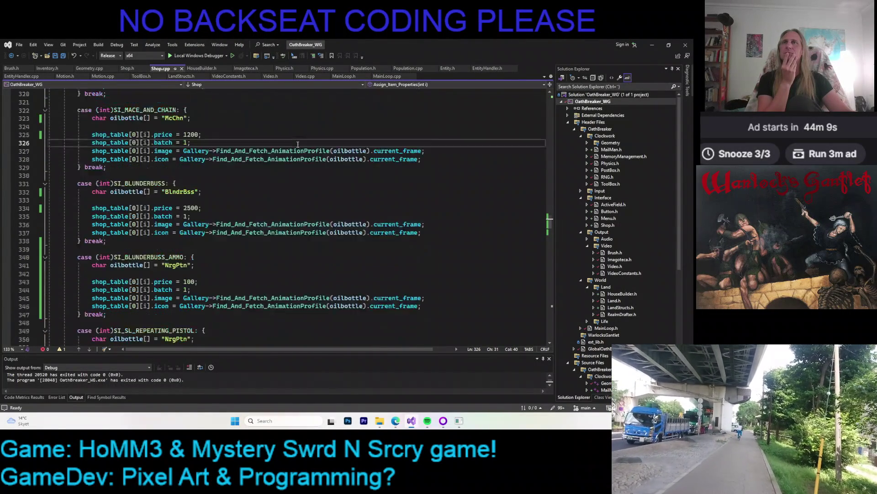
left_click(163, 175)
left_click(161, 183)
scroll(217, 166, "up", 2)
scroll(216, 167, "down", 2)
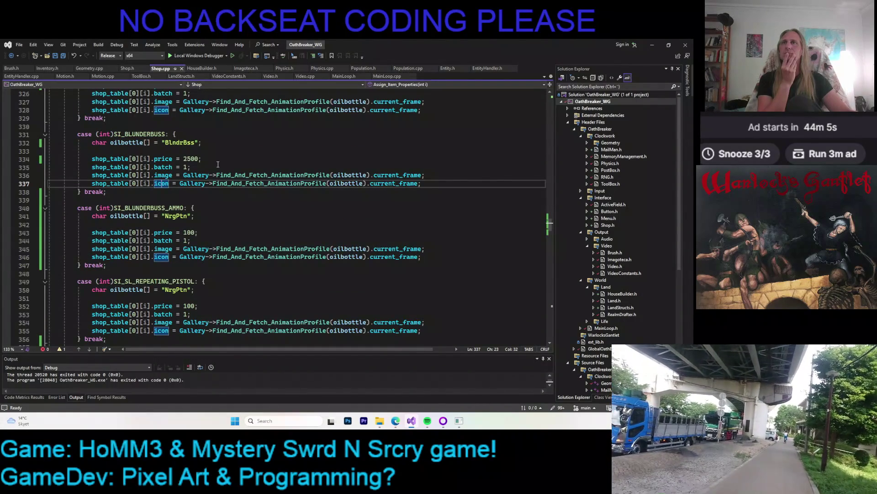
- Check the Shop class declaration and the BLUNDERBUSS item name, then start debugging with F5
left_click(127, 68)
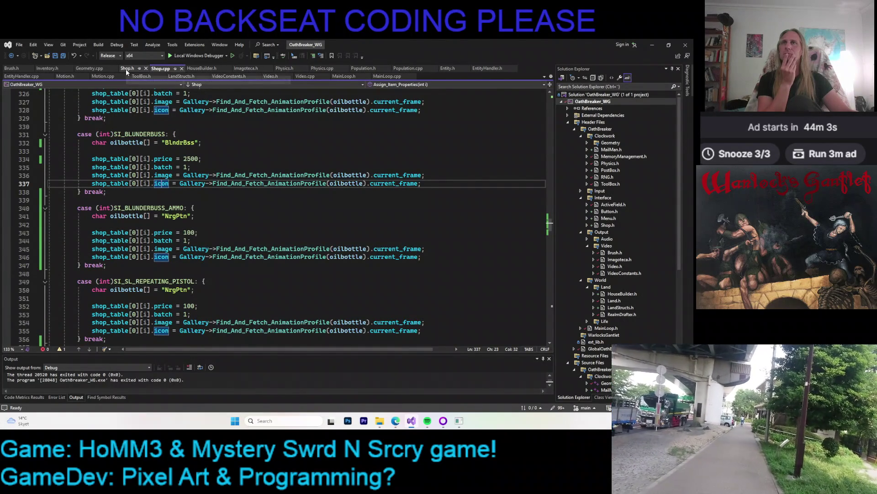
left_click(47, 68)
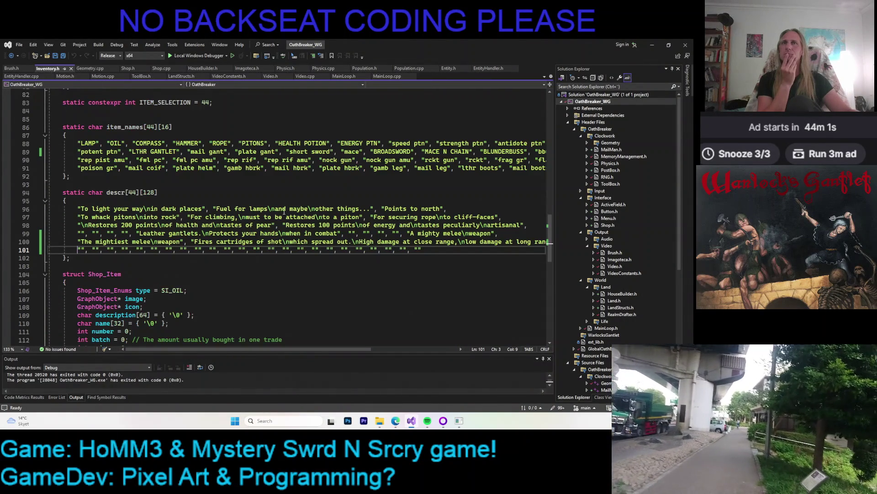
double_click(503, 151)
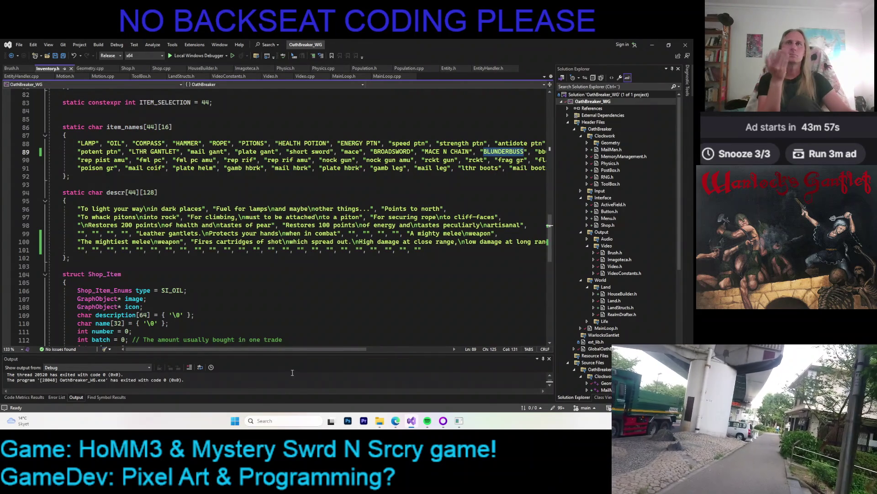
mouse_move(262, 350)
left_mouse_down()
mouse_move(283, 351)
mouse_move(253, 349)
left_mouse_up()
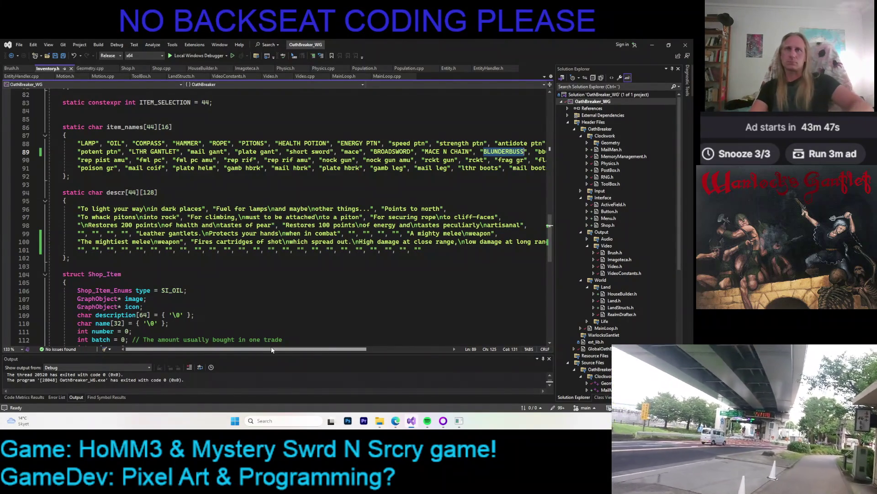
key("Down")
key("Down")
key("Down")
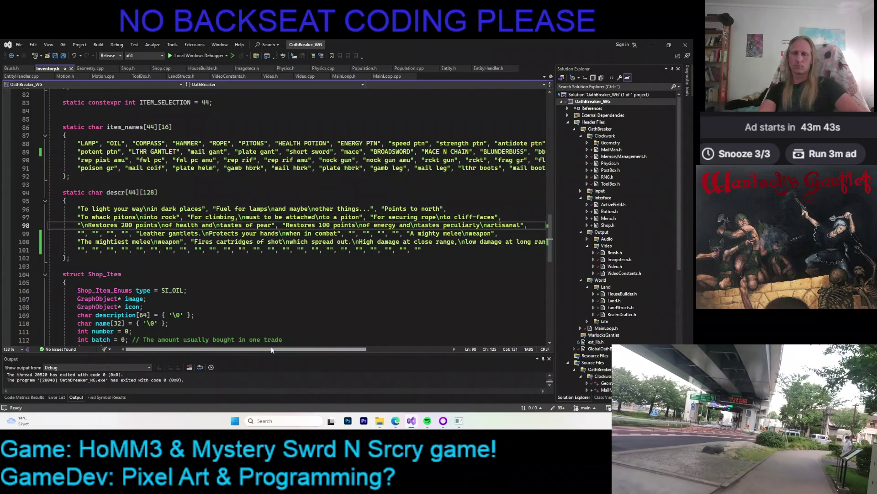
key("F5")
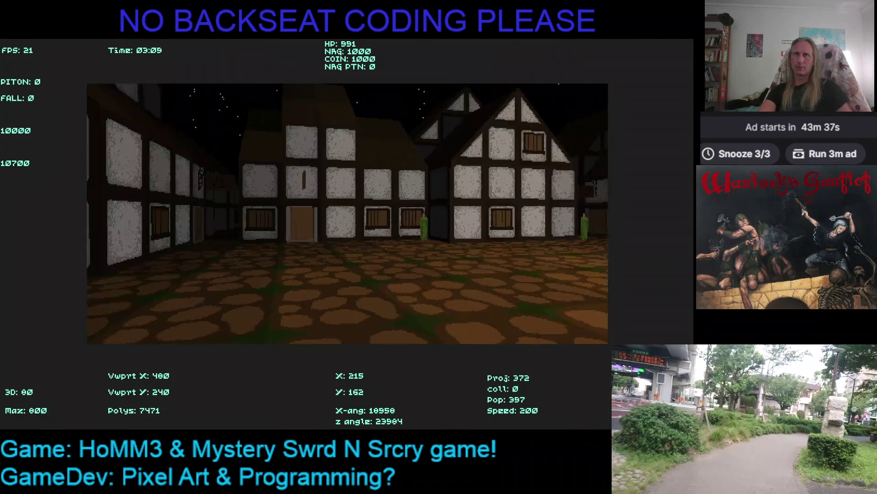
- Enter the shop, read the BLUNDERBUSS description card, then leave and quit back to Inventory.h
key("Up")
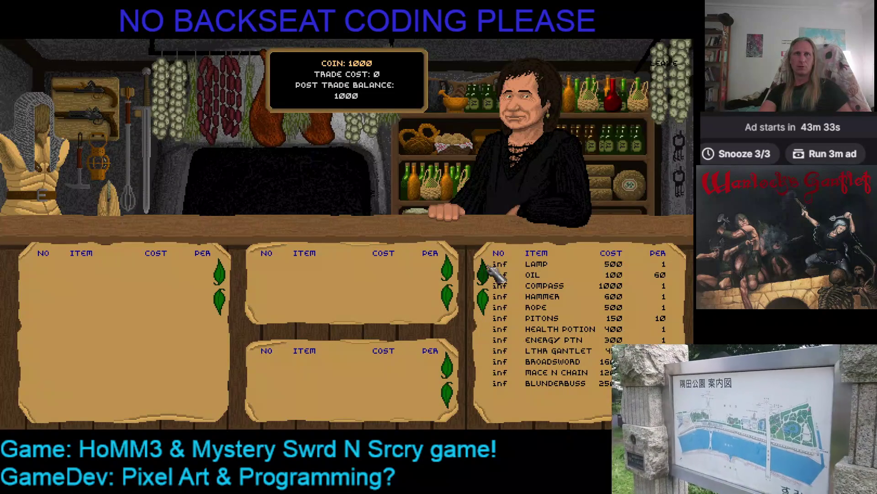
scroll(486, 301, "down", 3)
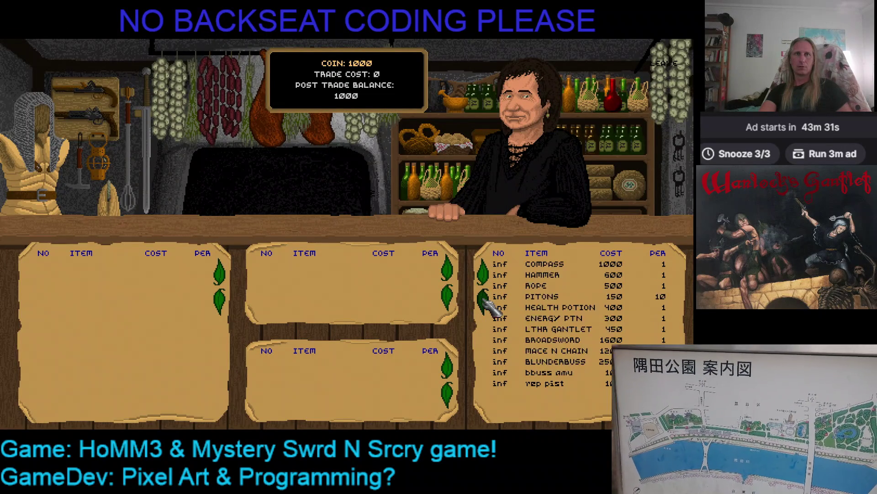
mouse_move(548, 354)
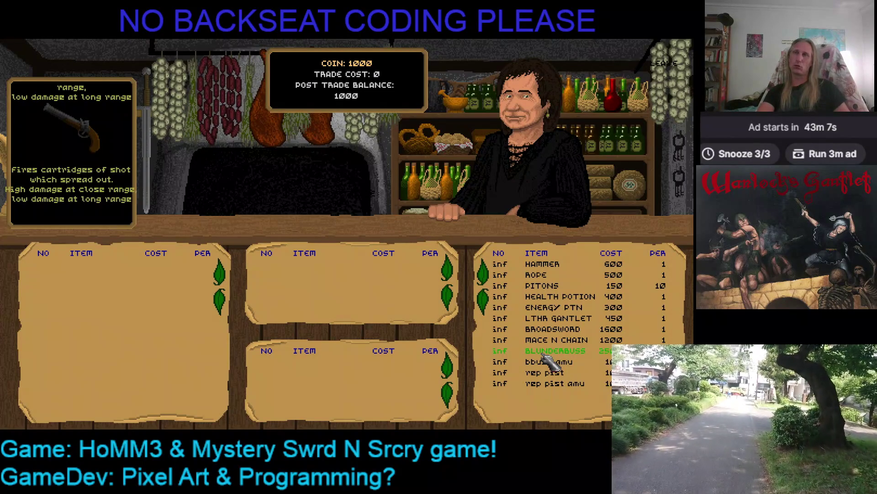
left_click(665, 75)
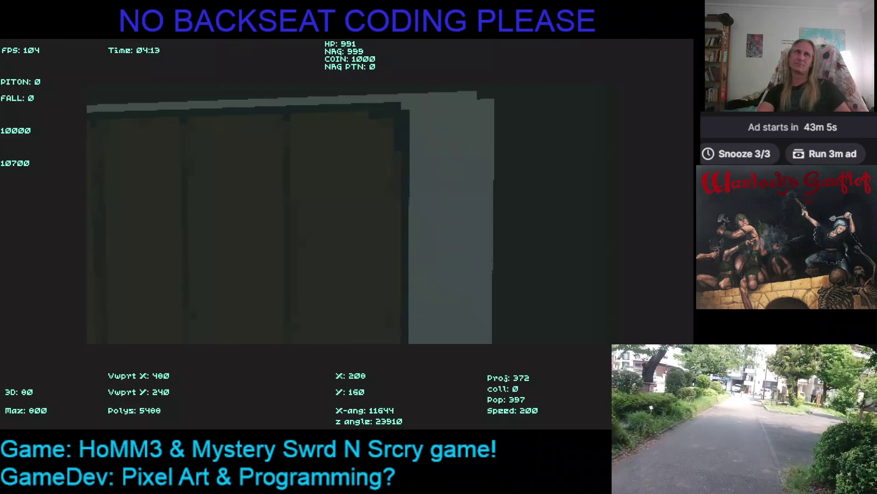
key("Escape")
left_click(349, 241)
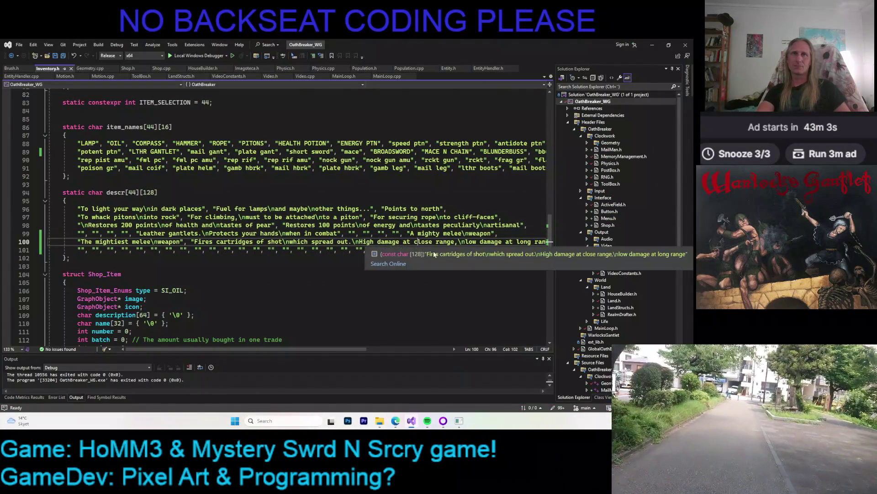
- Join 'which' onto the first line and move the line break between 'of' and 'shot'
key("ctrl+Left")
key("ctrl+Left")
key("ctrl+Left")
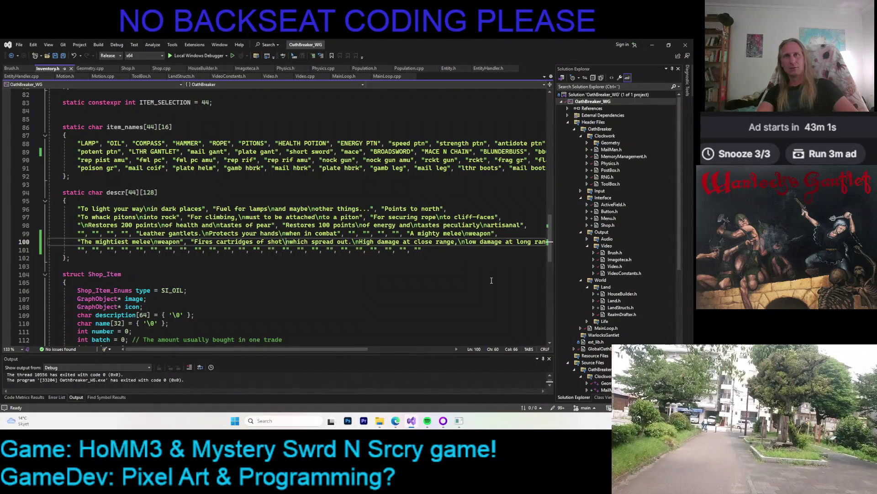
key("Right")
key("Right")
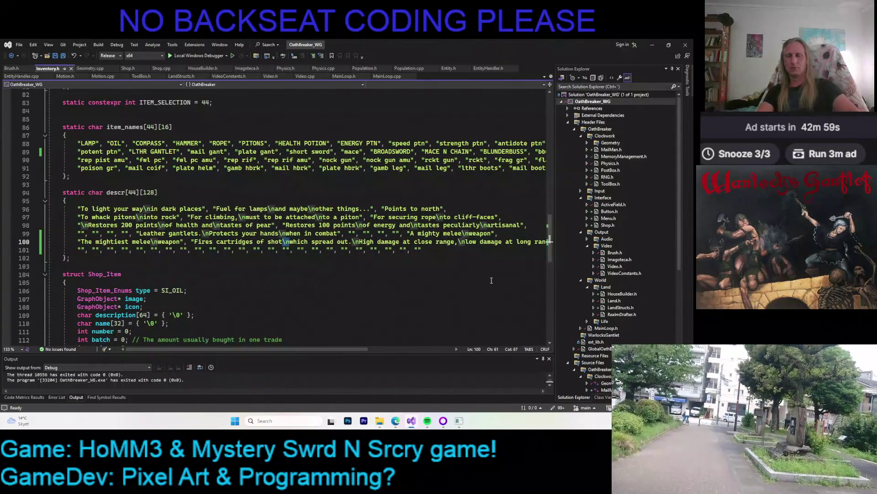
key("BackSpace")
key("BackSpace")
key("ctrl+Left")
key("ctrl+Left")
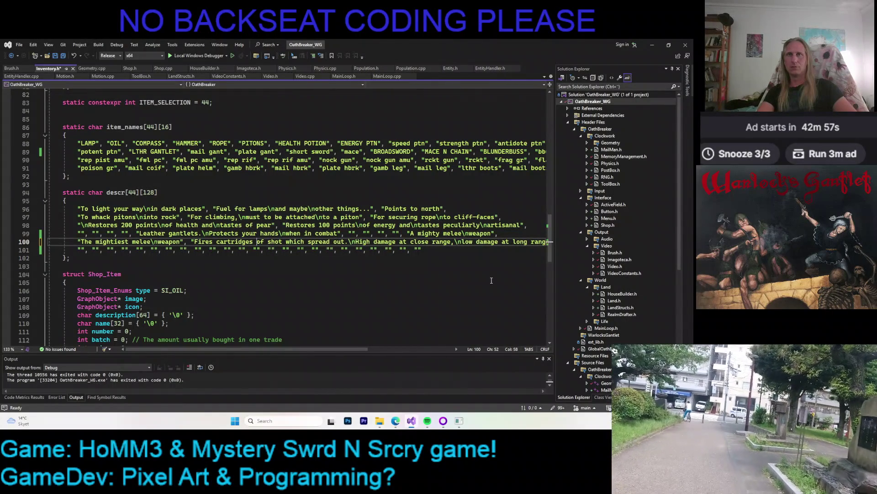
key("BackSpace")
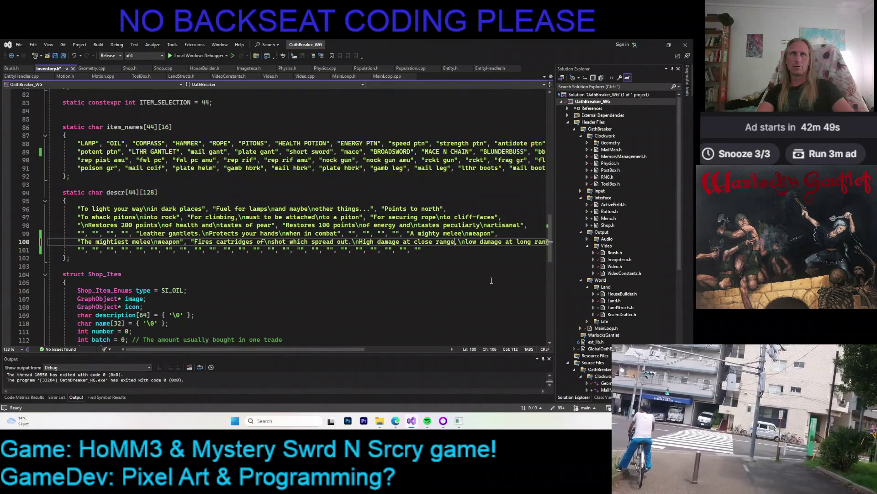
- Reword the damage line to 'close range, low damage at long range', save, and pick Debug configuration
key("Left")
key("Left")
key("Left")
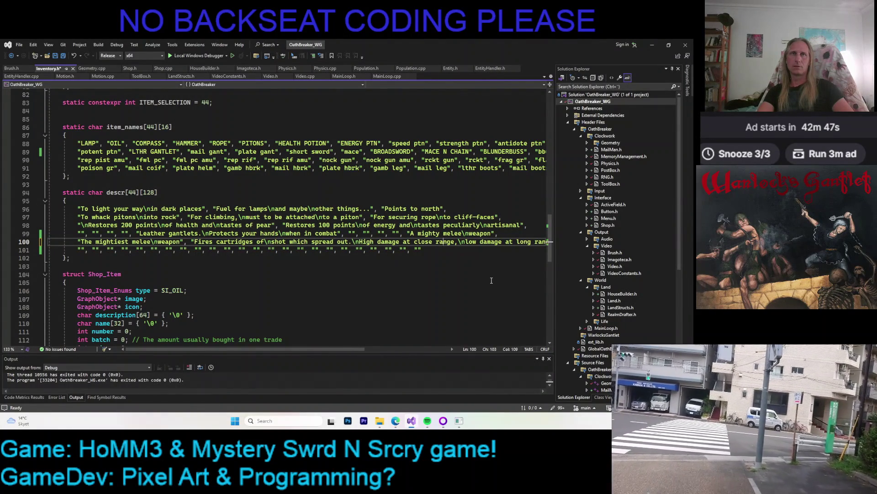
key("shift+Right")
key("shift+Right")
key("shift+Right")
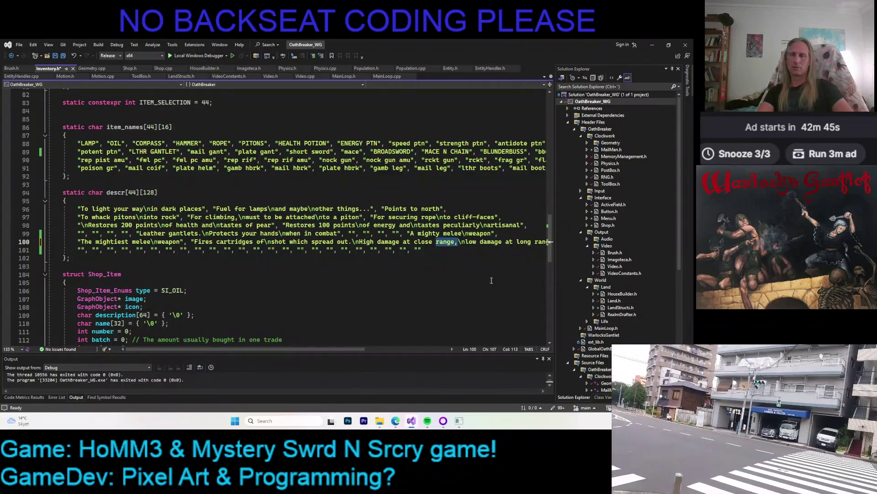
key("Delete")
key("BackSpace")
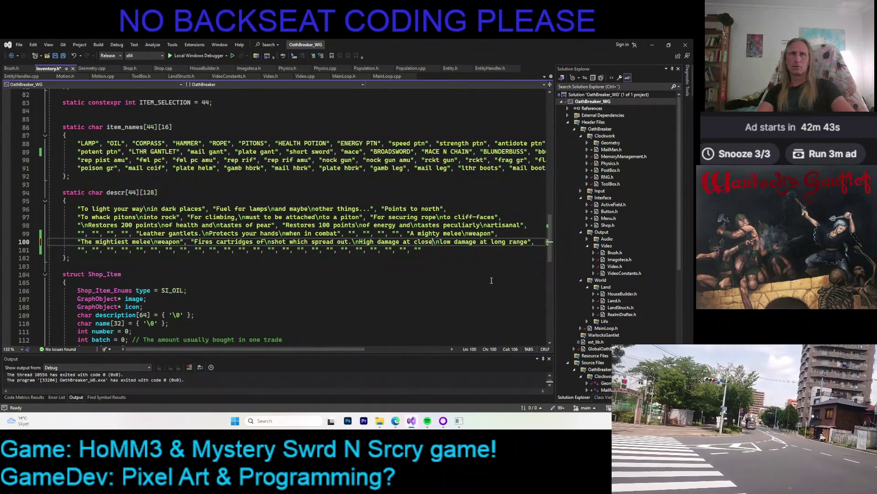
type("range,")
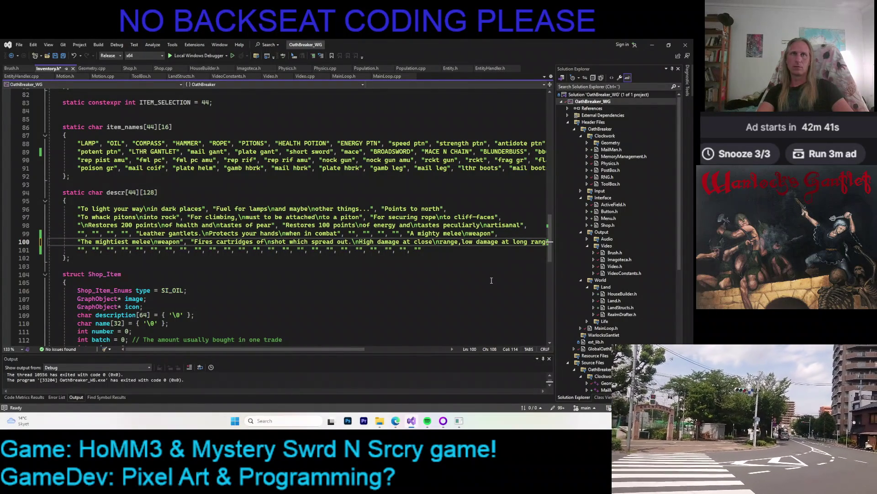
key("ctrl+shift+Right")
key("ctrl+shift+Right")
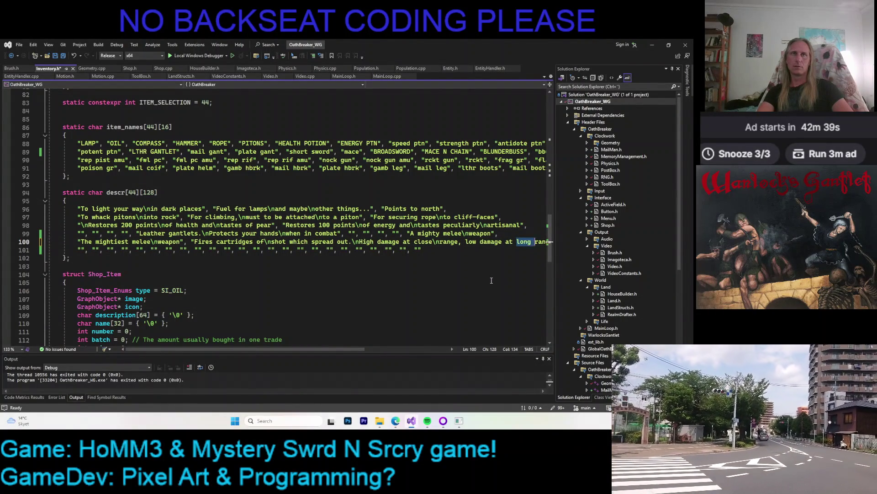
key("BackSpace")
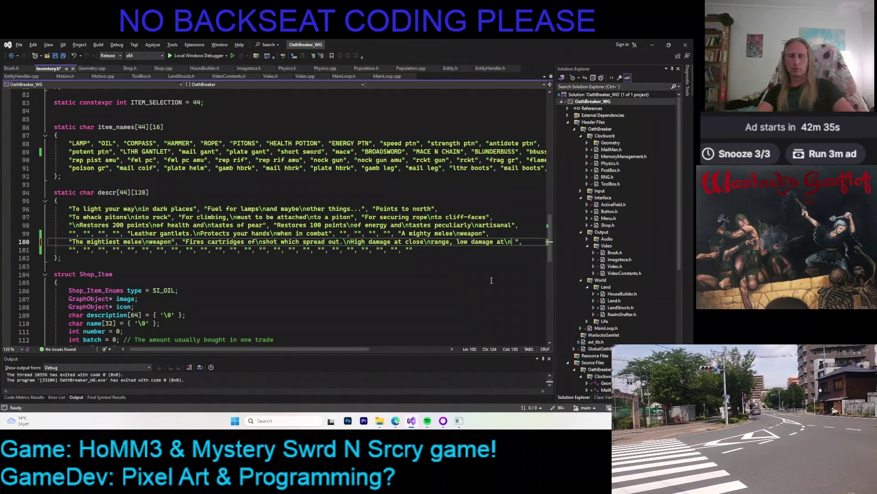
type("ong range")
key("ctrl+s")
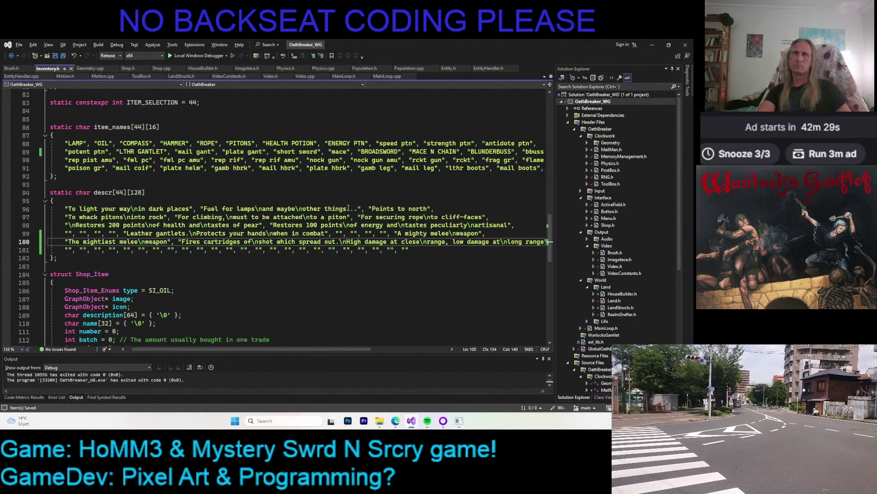
scroll(345, 202, "up", 1)
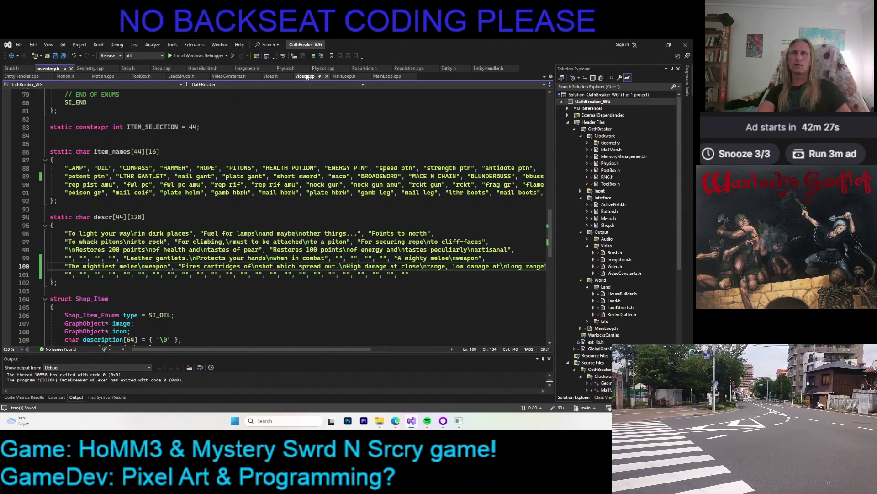
left_click(121, 56)
- In Video.h set range_of_vision from 800 to 200 and full_3D_dist_limit from 80 to 50, save, relaunch
left_click(110, 62)
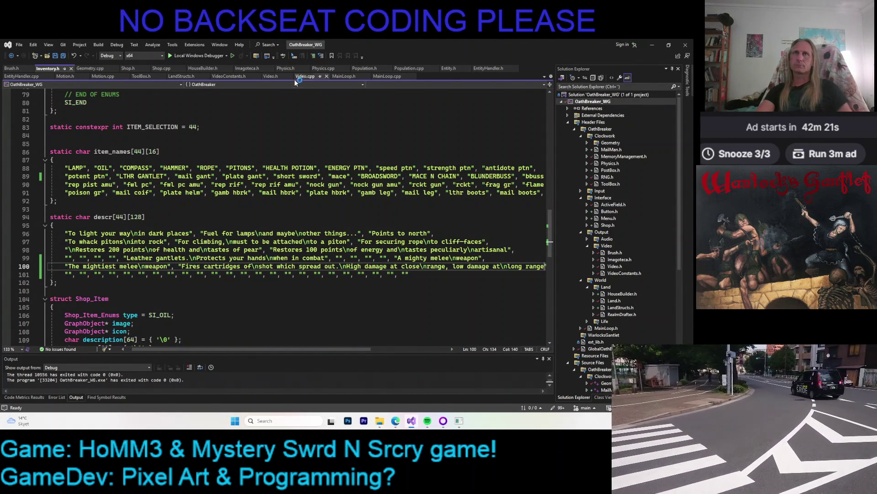
left_click(271, 76)
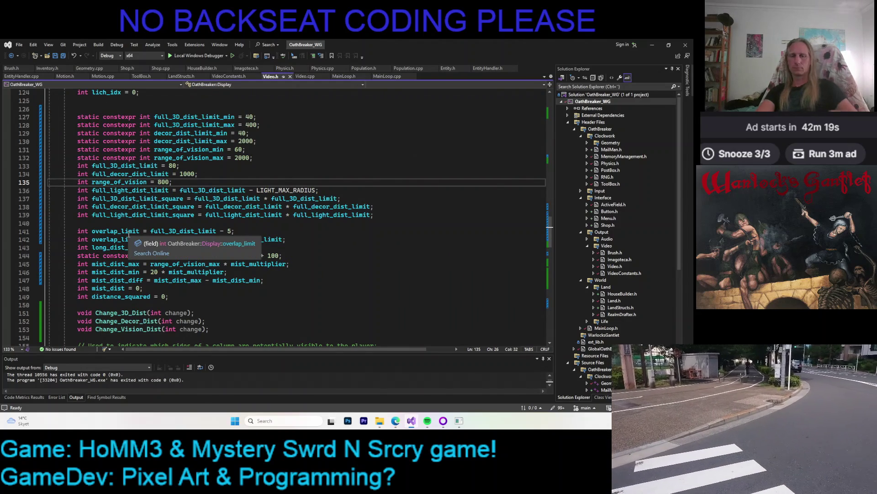
key("BackSpace")
type("2")
key("Up")
key("Up")
key("Right")
key("Right")
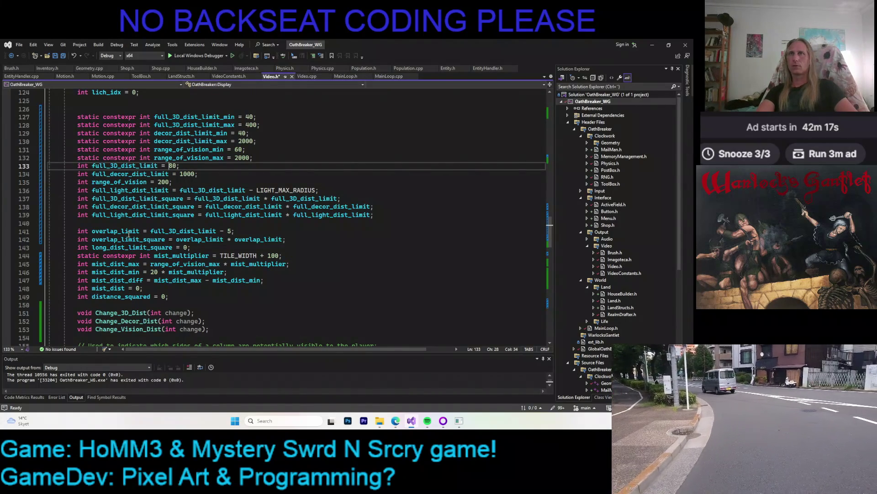
key("Delete")
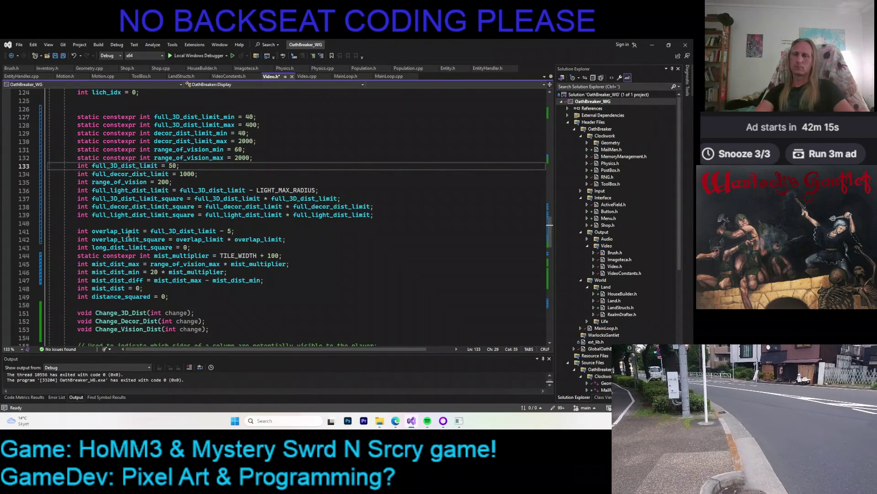
key("ctrl+s")
key("F5")
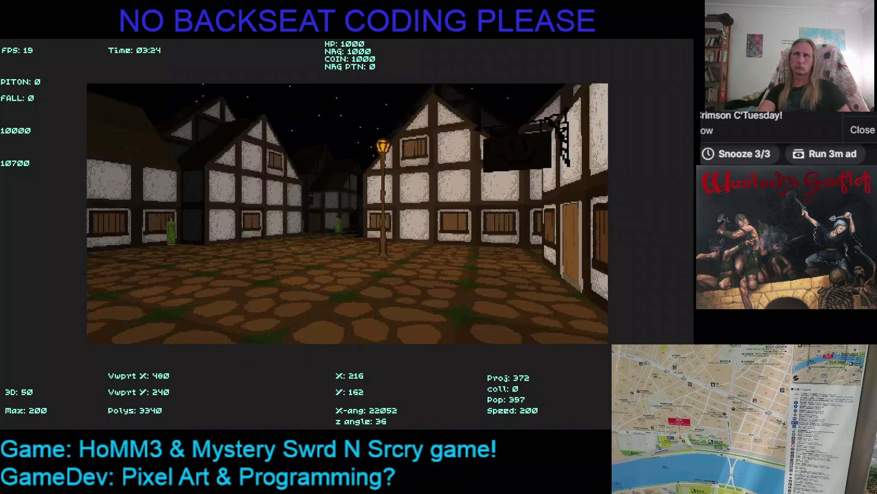
- Enter the shop, scroll to the BLUNDERBUSS info panel, then leave the shop and exit the game
key("Up")
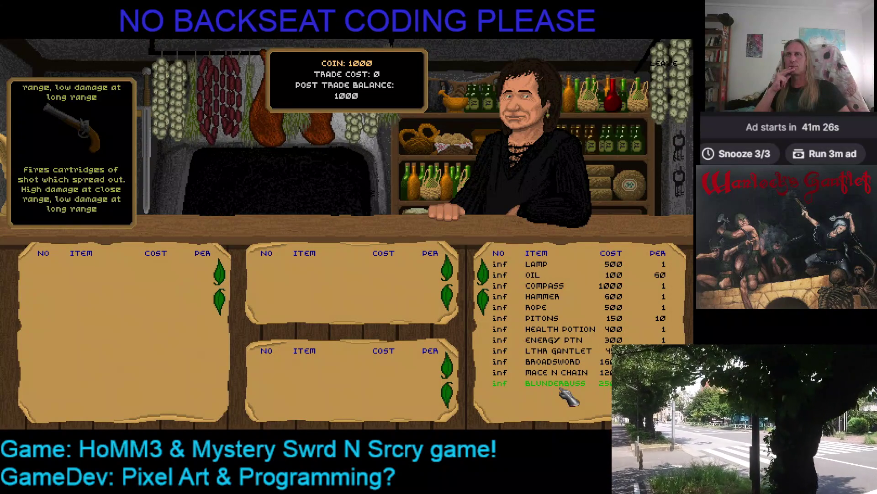
scroll(481, 298, "down", 4)
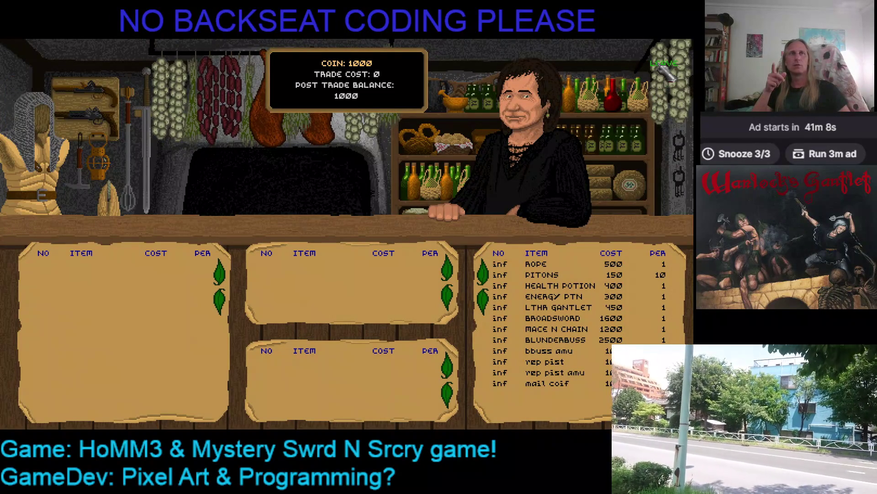
left_click(662, 64)
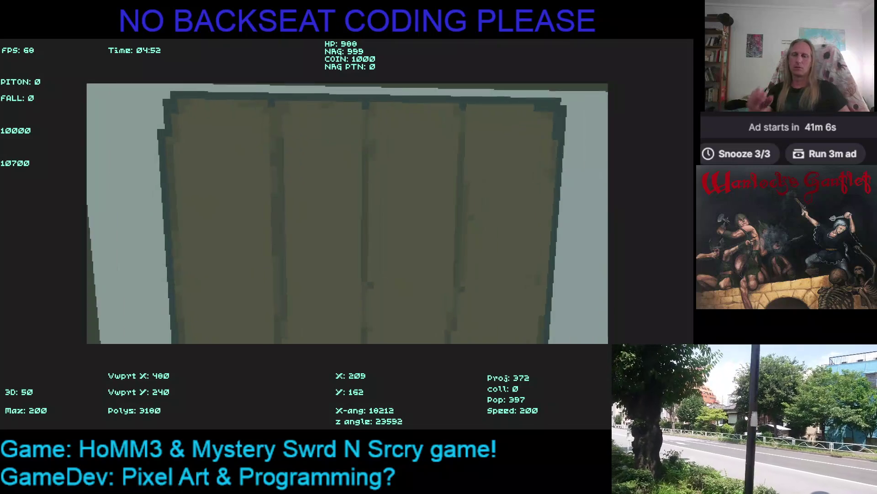
key("alt+Tab")
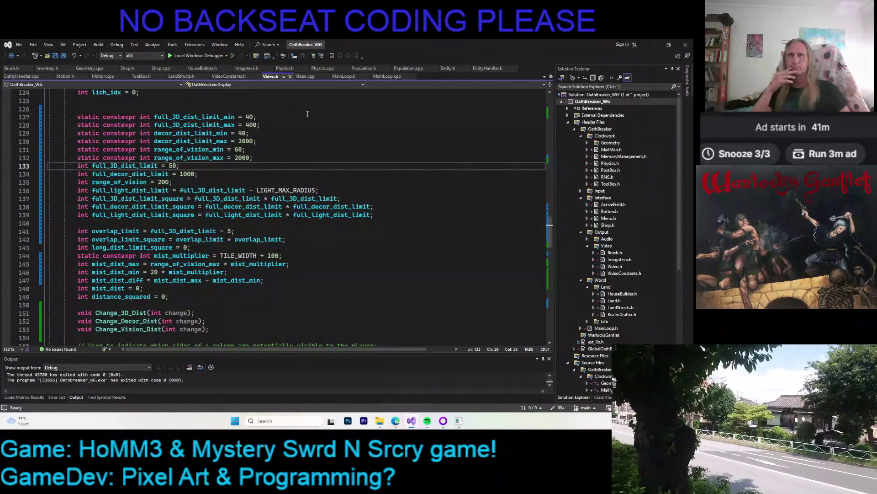
- Show the DRAW REGULAR STARS loop at line 2108 in Video.cpp and start the Local Windows Debugger
left_click(310, 79)
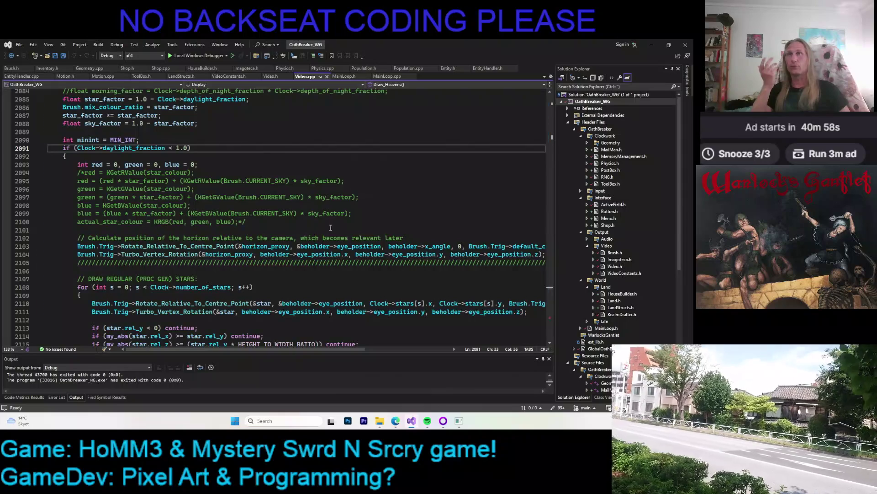
scroll(360, 218, "down", 10)
scroll(360, 218, "down", 5)
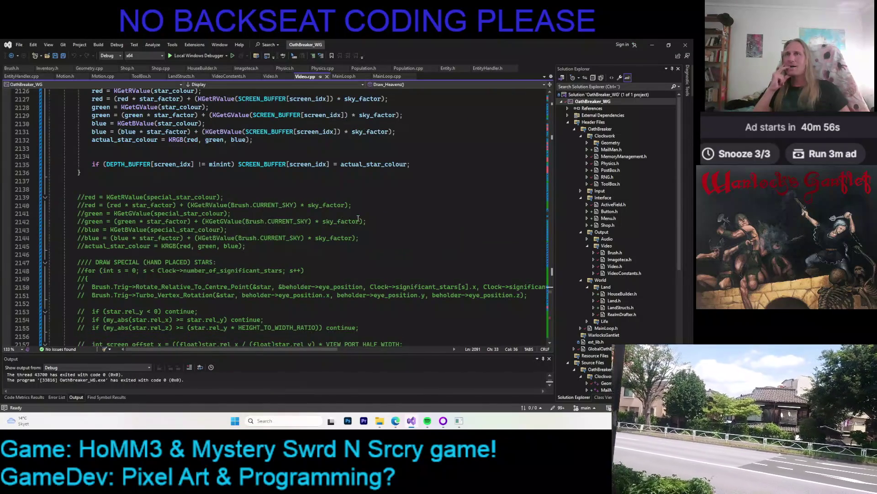
scroll(358, 218, "up", 11)
left_click(346, 217)
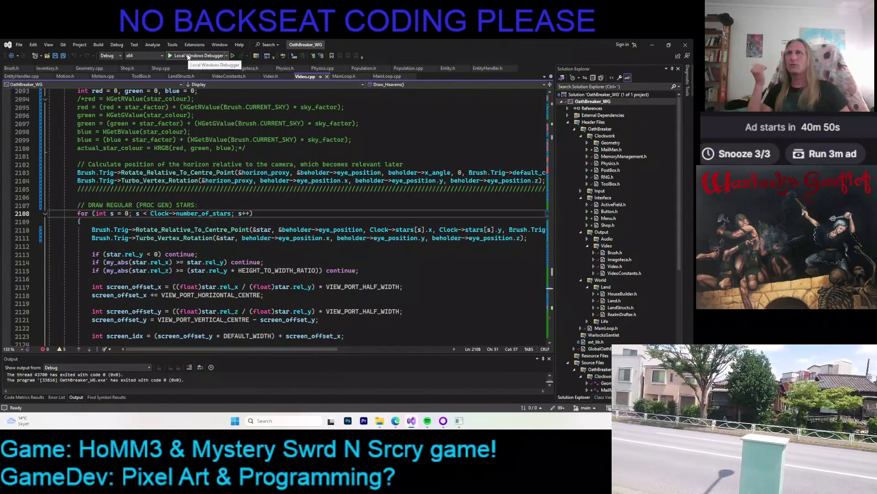
left_click(187, 56)
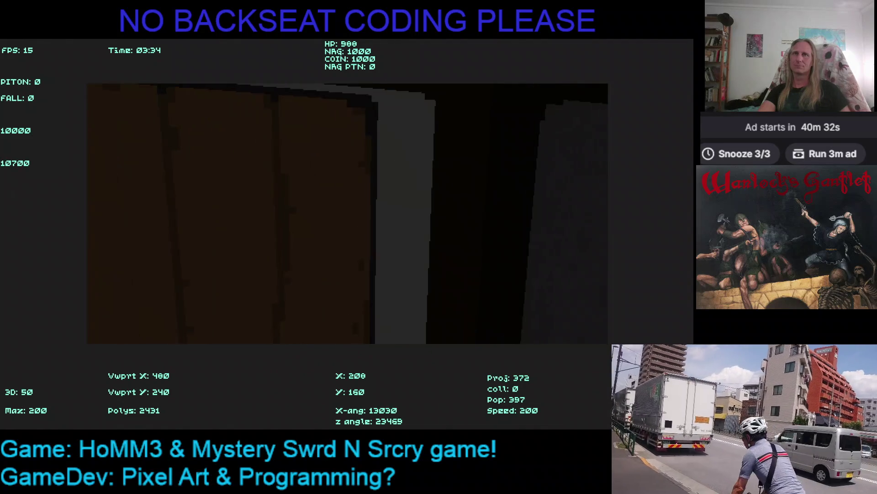
- Switch from the running game back to the Visual Studio debugger
key("alt+Tab")
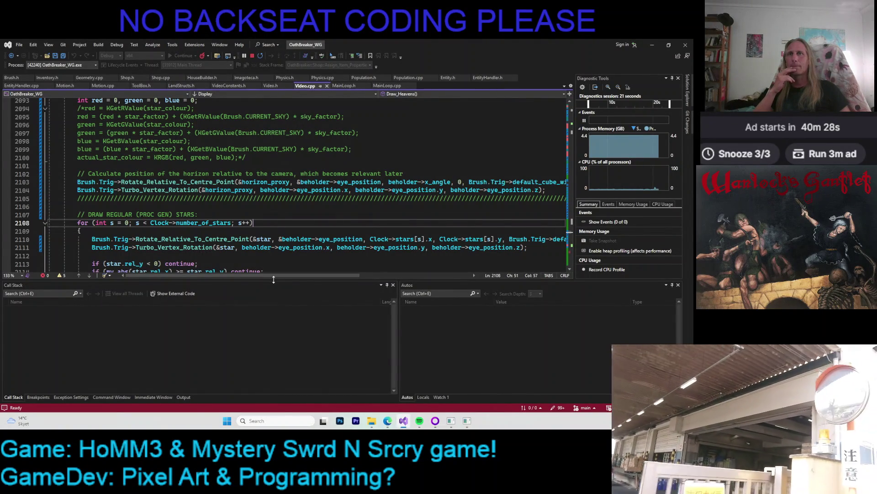
- Enlarge the code editor and jump from Video.h's Render_Shop declaration to its definition
left_click_drag(272, 279, 282, 328)
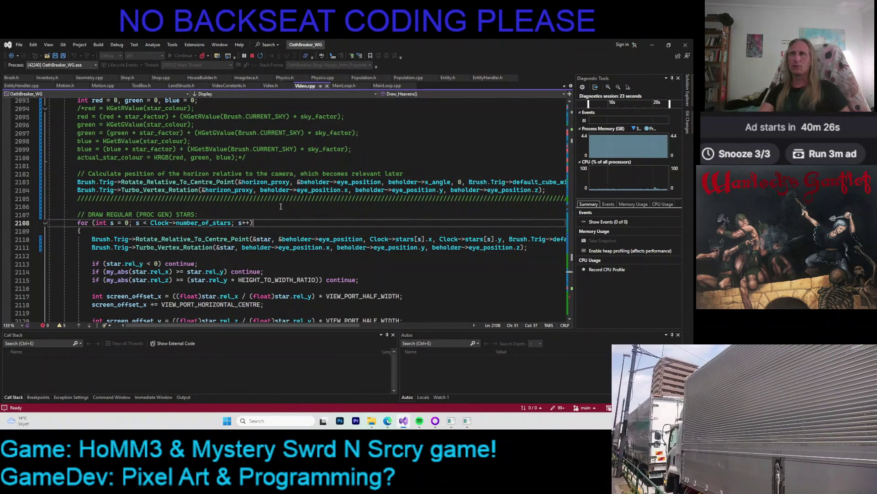
scroll(278, 180, "down", 2)
scroll(278, 180, "down", 1)
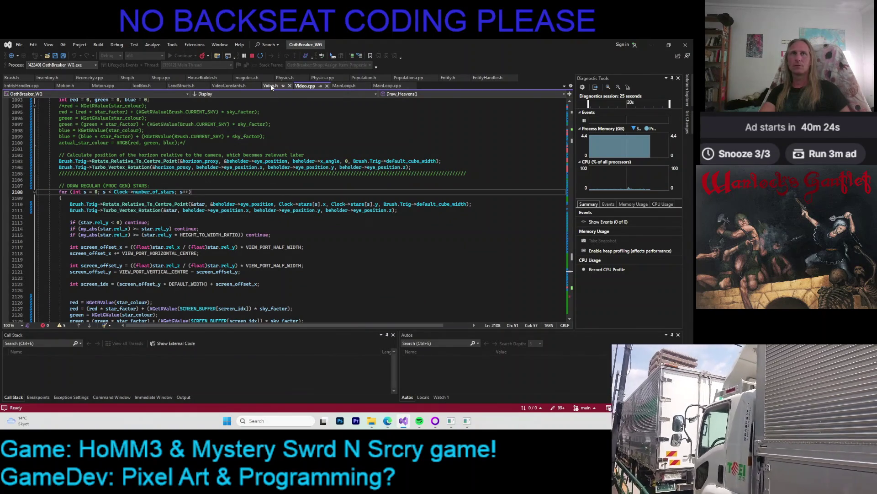
left_click(272, 87)
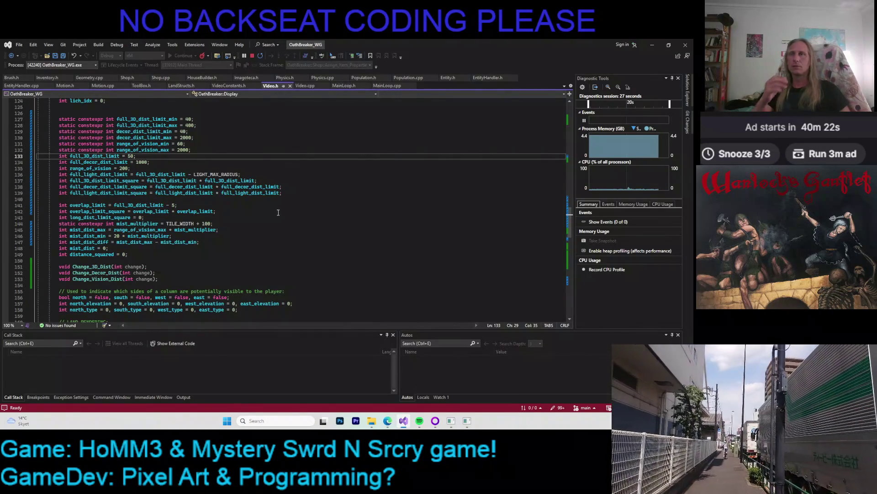
scroll(147, 220, "down", 3)
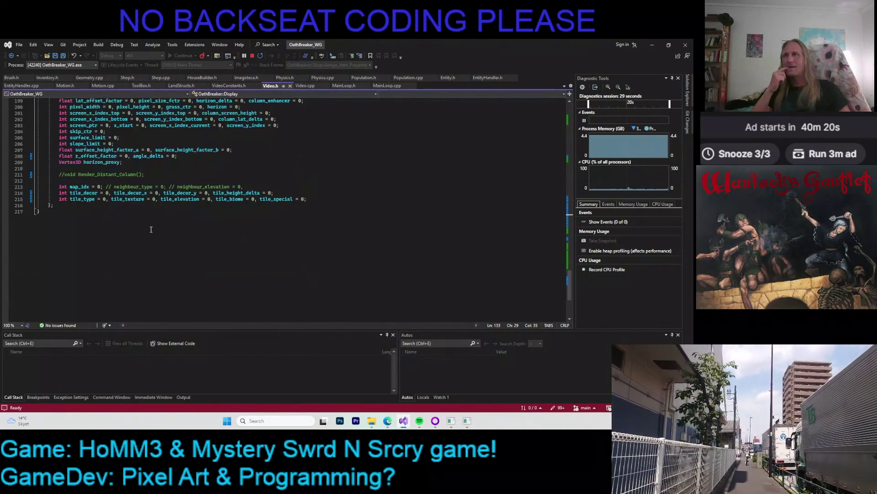
double_click(86, 175)
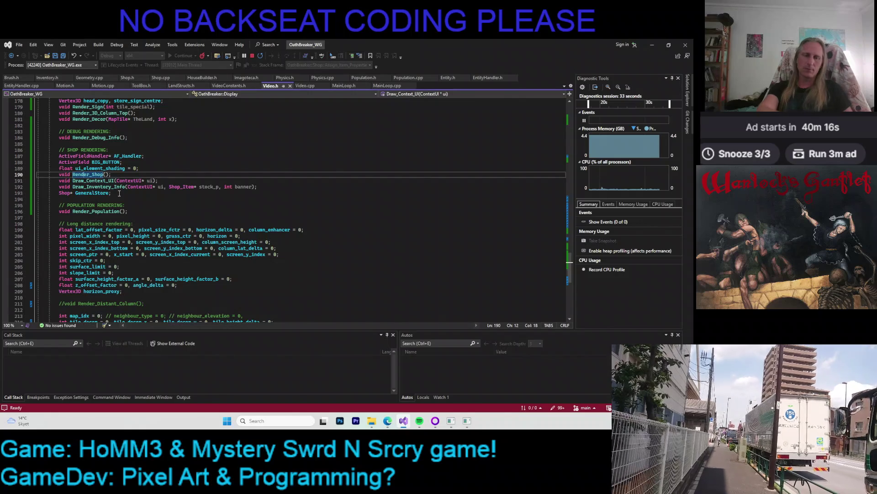
key("F12")
- Follow the Draw_Context_UI call to its definition, break on line 2442, and return to the game
scroll(277, 192, "down", 7)
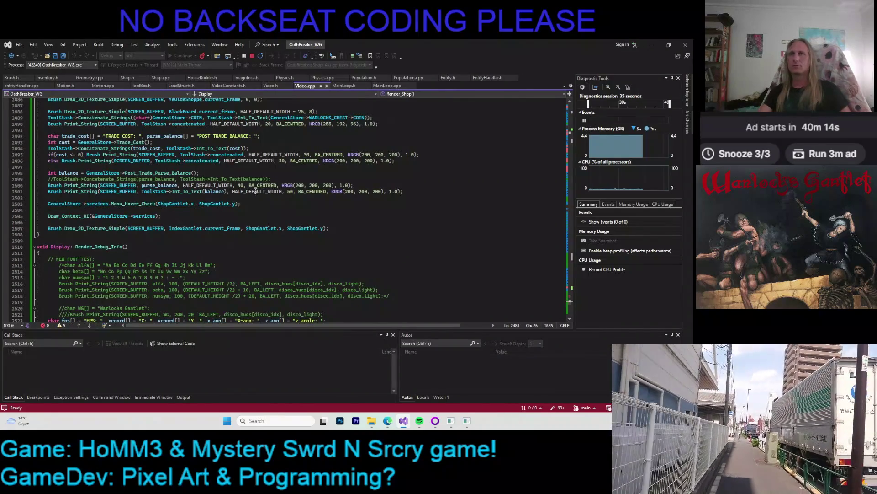
left_click(119, 205)
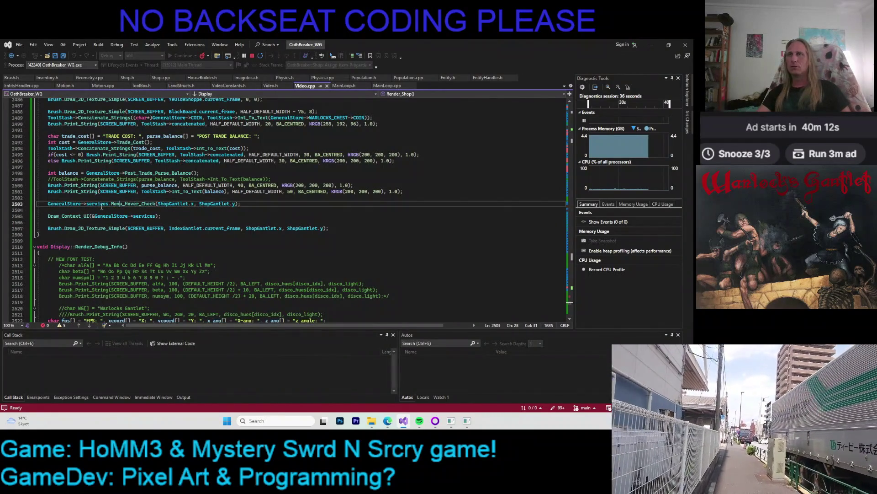
left_click(58, 219)
key("F12")
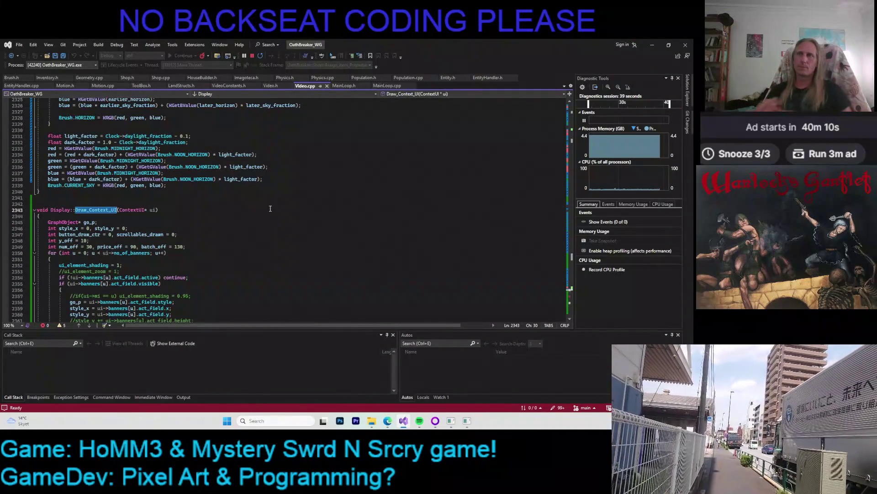
scroll(266, 208, "down", 20)
scroll(274, 209, "down", 5)
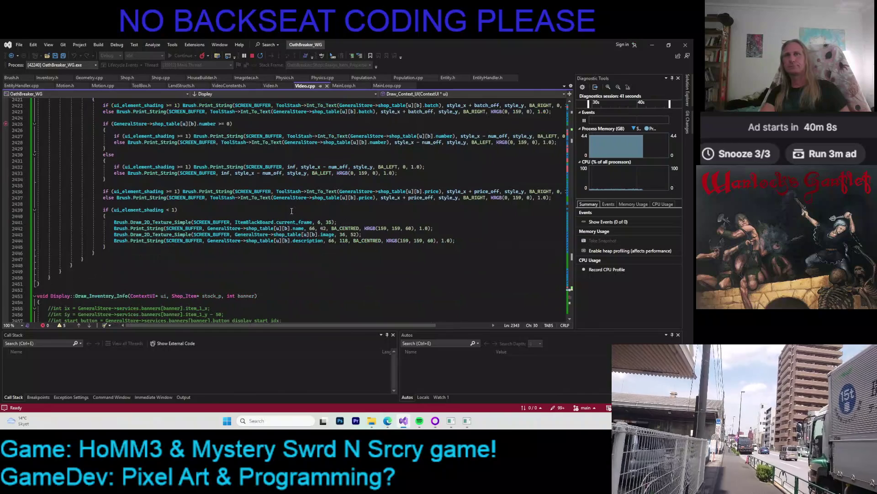
scroll(297, 210, "up", 3, "ctrl")
left_click_drag(263, 325, 299, 325)
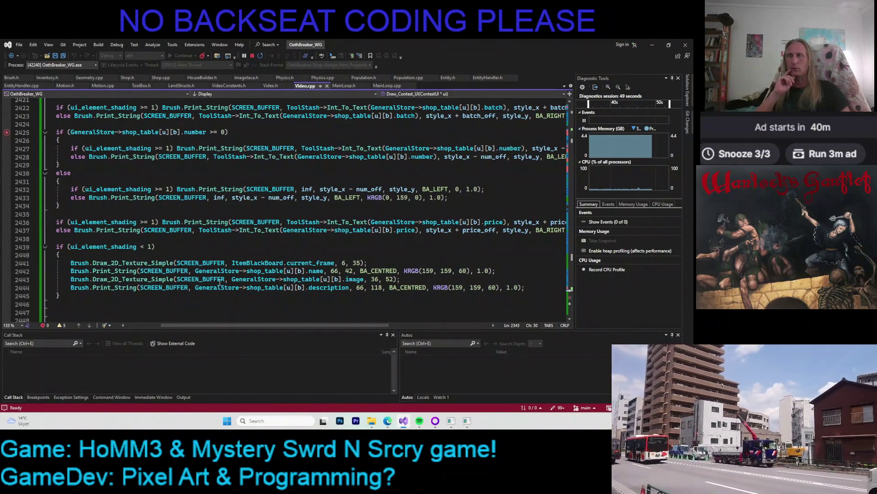
left_click_drag(226, 326, 190, 325)
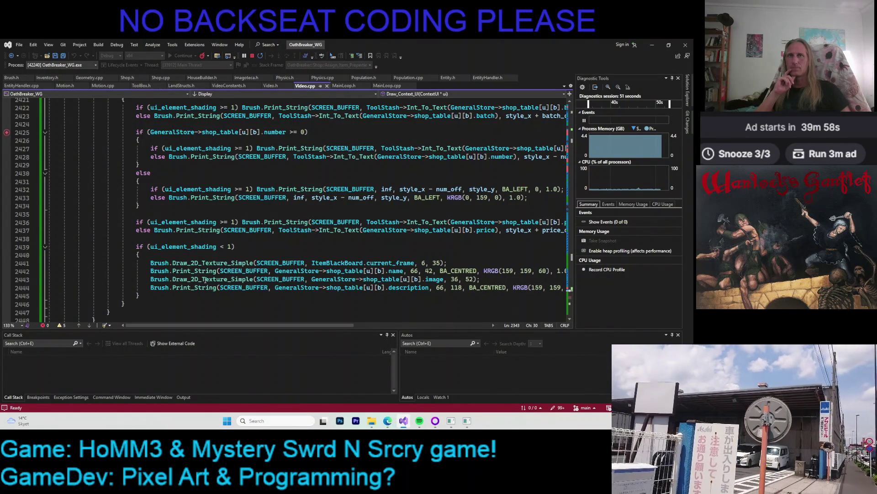
scroll(2, 273, "right", 1)
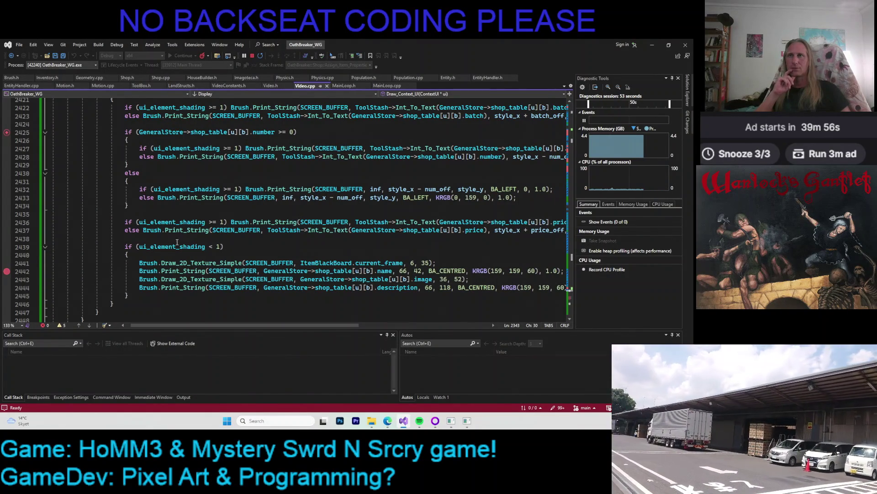
key("alt+Tab")
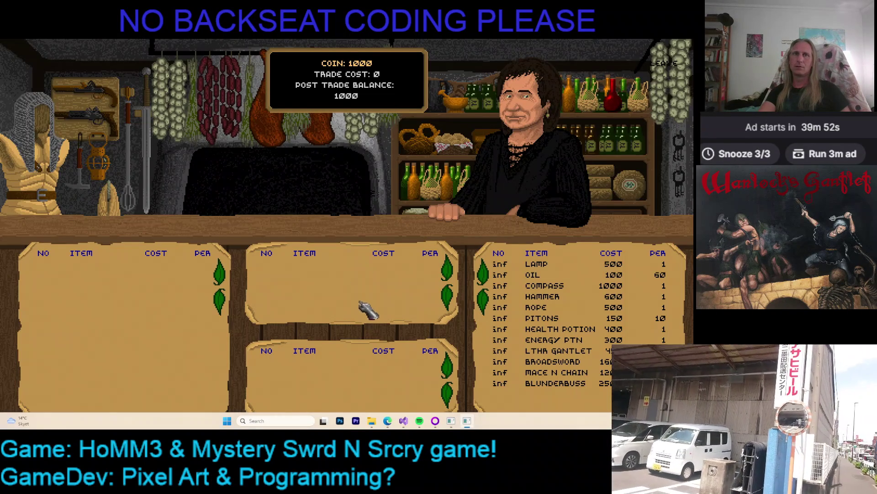
- Scroll the shop stock list down one row so the debugger halts at line 2442 on MACE N CHAIN
scroll(480, 305, "down", 1)
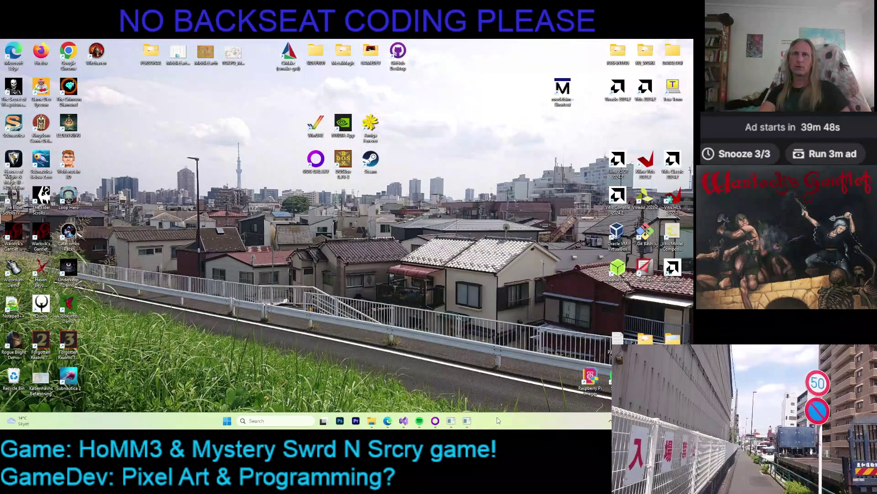
mouse_move(466, 423)
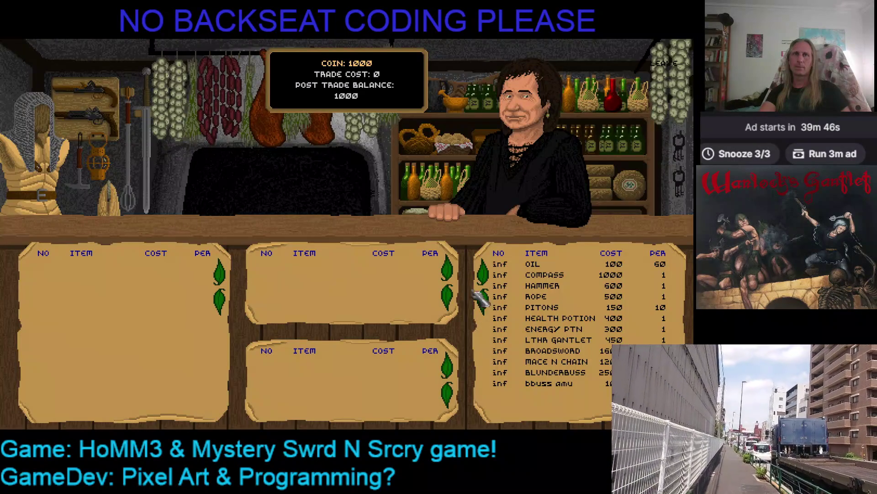
left_click(485, 300)
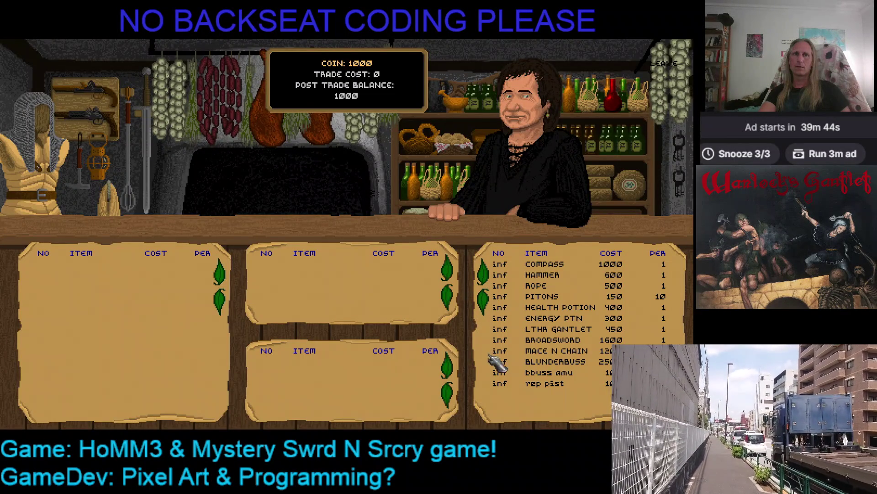
- Resume the game from the line-2442 breakpoint with Continue on the debug toolbar
mouse_move(489, 352)
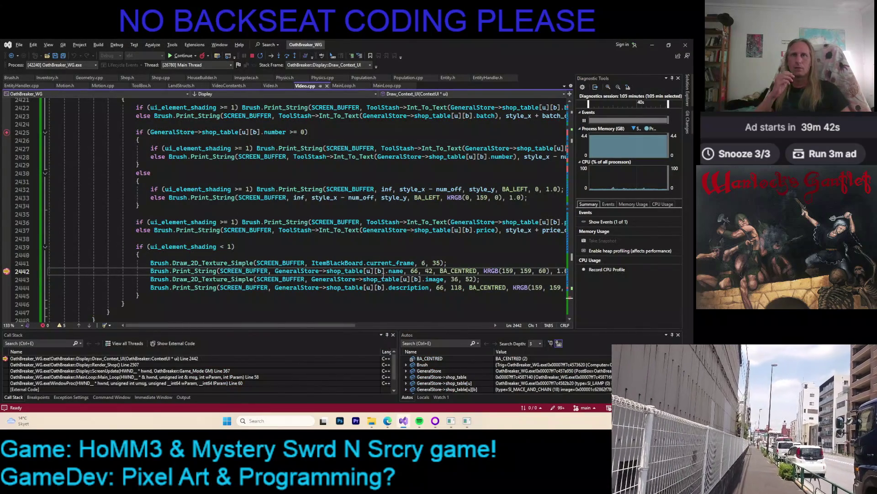
mouse_move(393, 271)
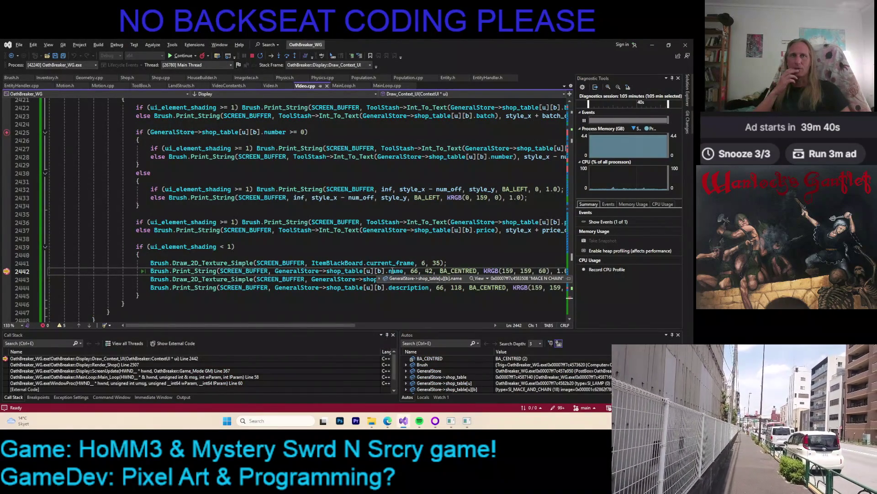
mouse_move(13, 274)
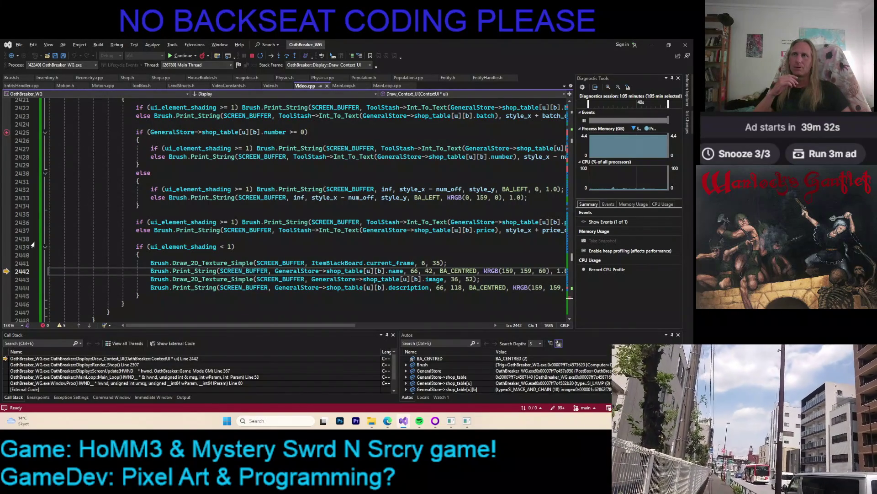
left_click(181, 56)
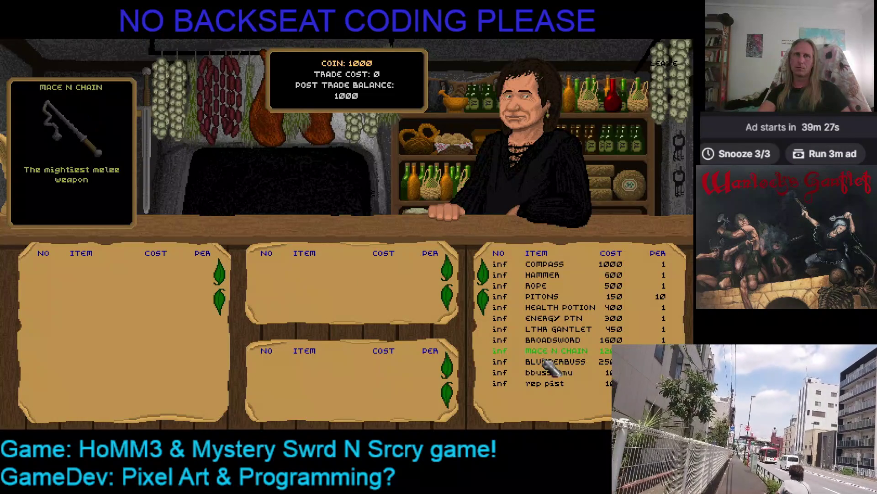
- Scroll the merchant's list back up to Lamp and Oil, then continue until the breakpoint hits on BLUNDERBUSS
left_click(484, 276)
left_click(484, 275)
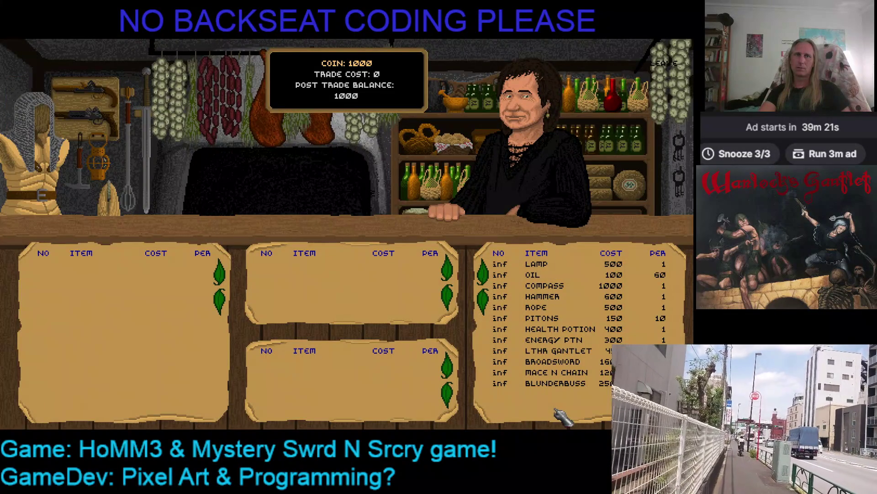
key("F5")
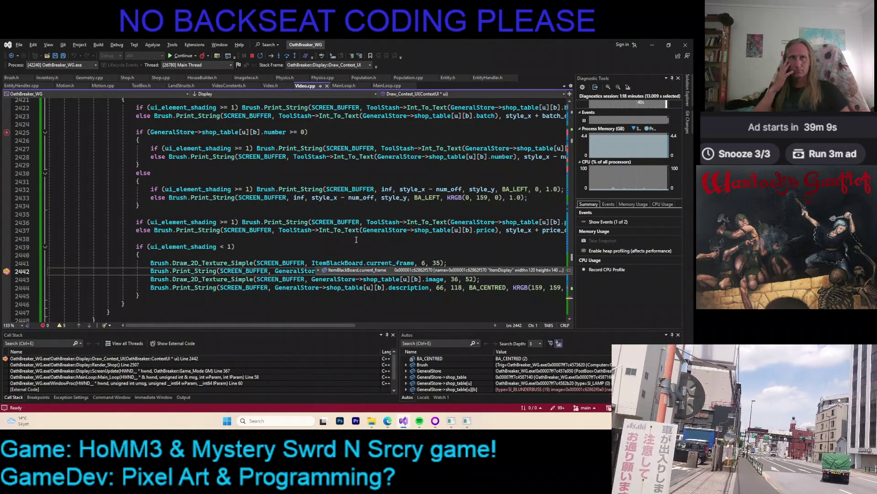
- Inspect the description and current_frame values at the breakpoint, then stop debugging with Shift+F5
mouse_move(405, 289)
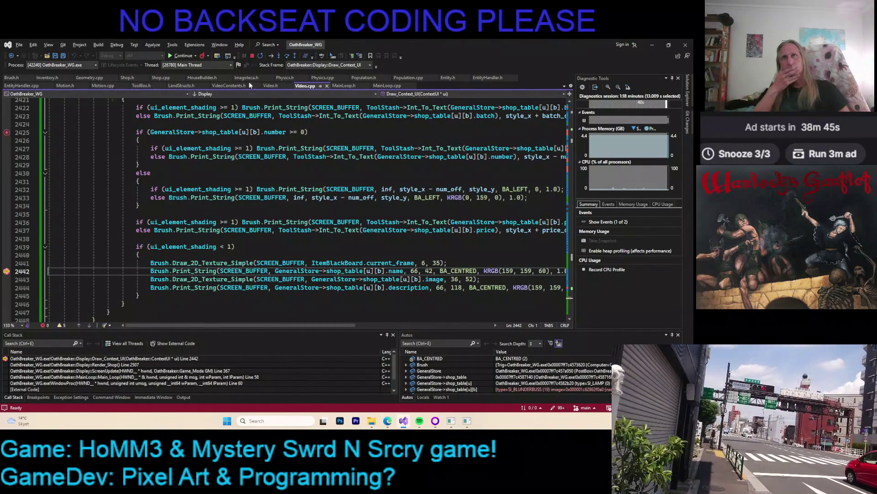
key("shift+F5")
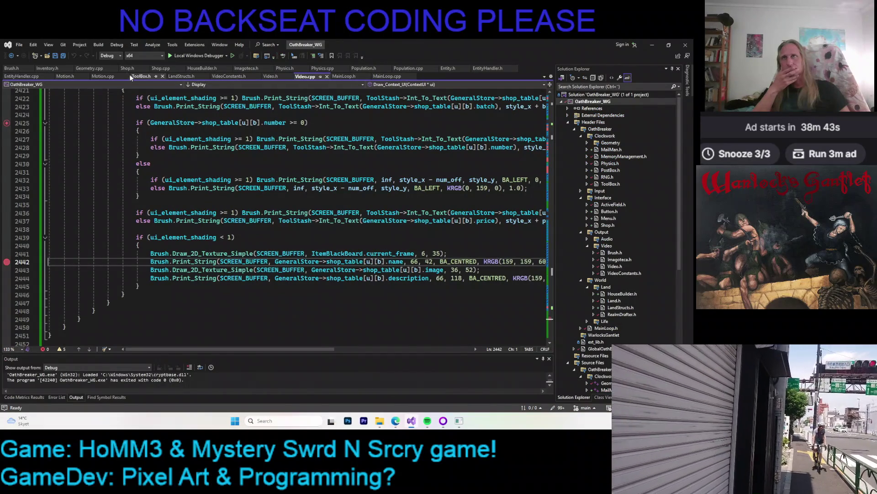
- Open Shop.cpp at Assign_Item_Properties and check the name-copy line and the description field's size
left_click(127, 68)
left_click(161, 68)
scroll(204, 181, "up", 1)
scroll(206, 179, "down", 19)
scroll(110, 162, "up", 20)
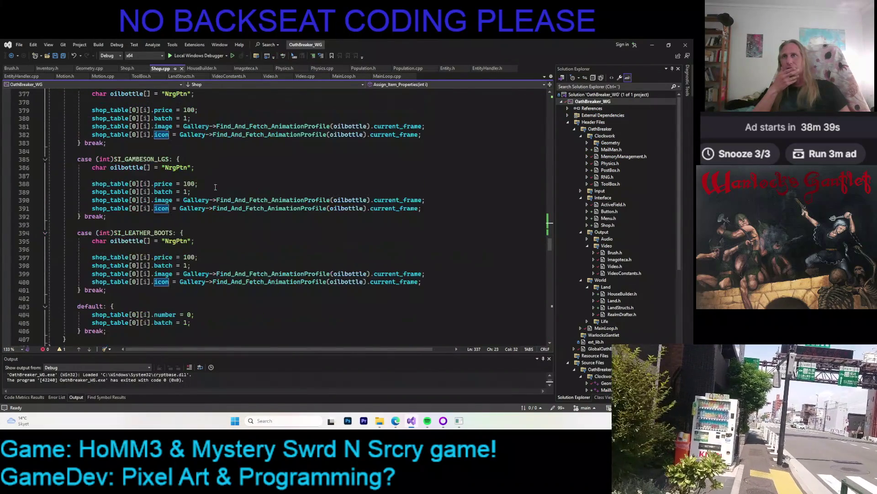
scroll(216, 176, "up", 20)
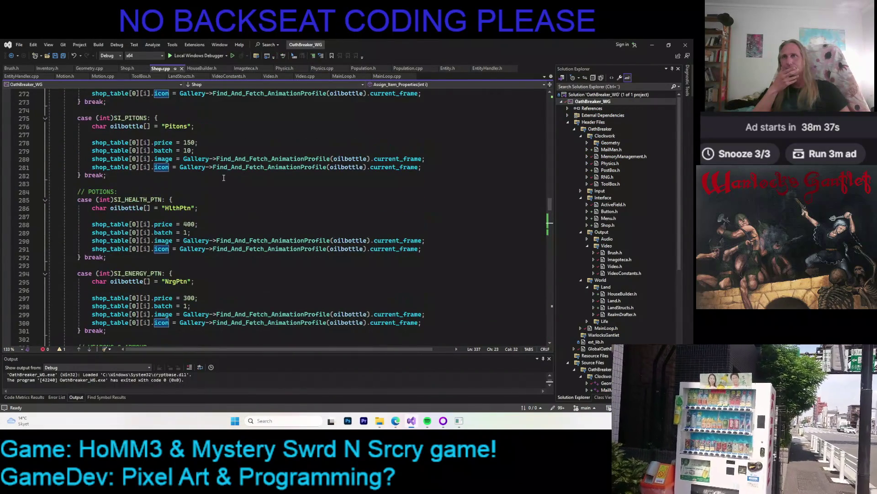
scroll(232, 180, "up", 6)
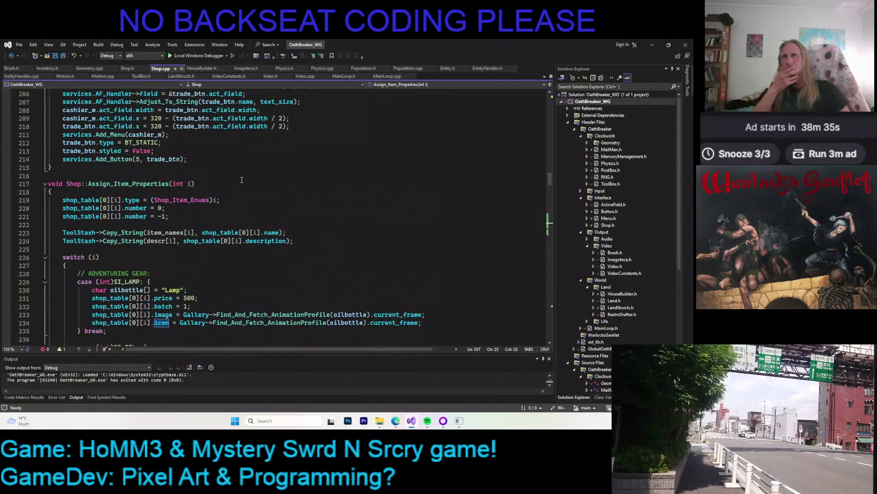
left_click(278, 201)
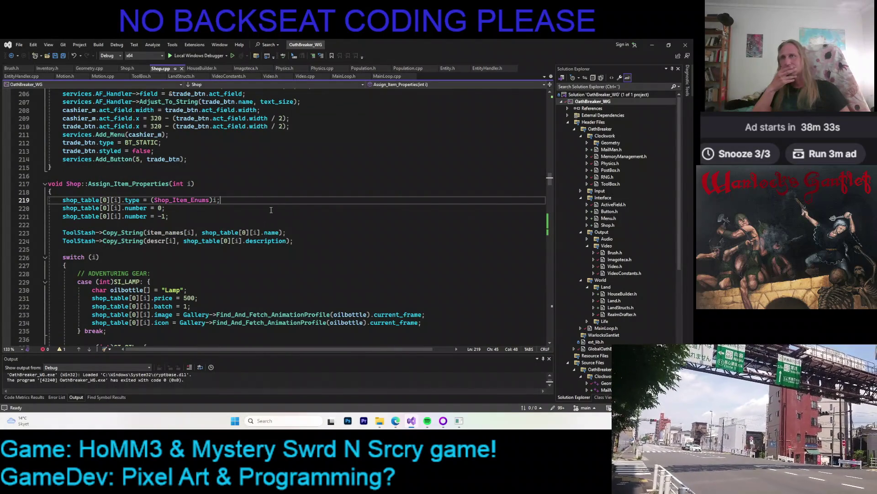
left_click(229, 232)
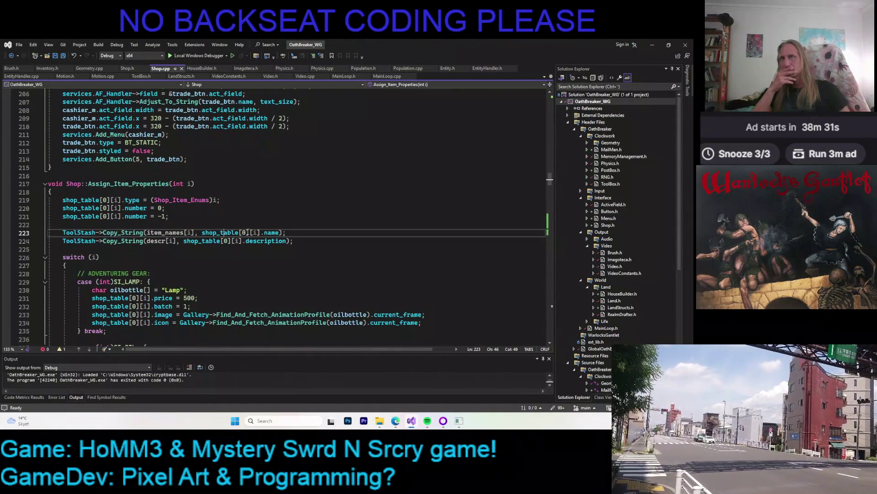
left_click(264, 241)
left_click(290, 233)
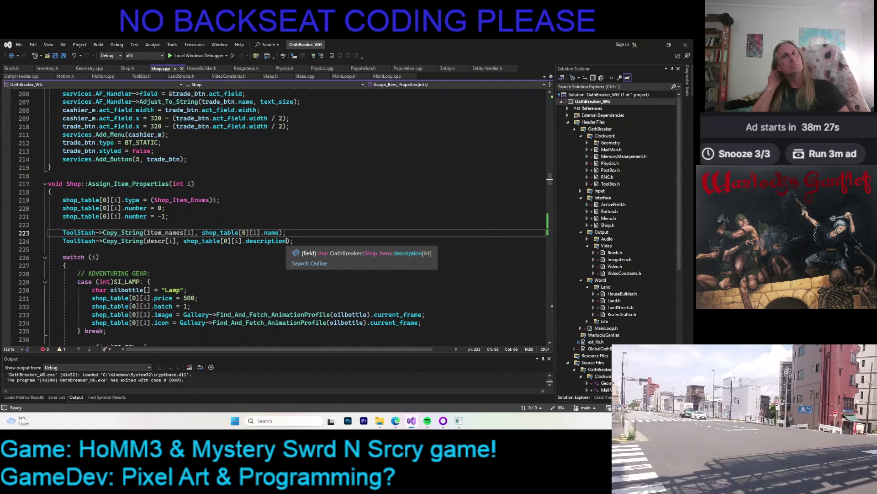
- Inspect the Copy_String call and item_names array, compare with Video.cpp, and return to Shop.cpp's line 223
scroll(206, 247, "down", 7)
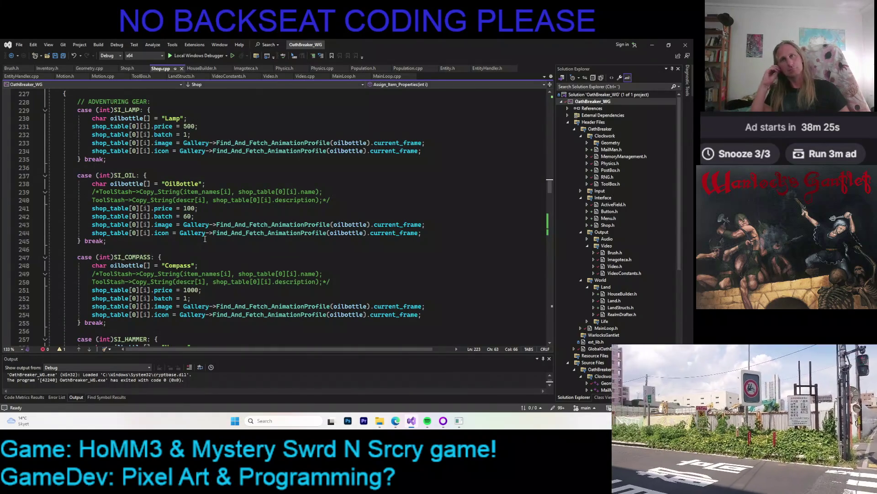
scroll(207, 230, "up", 6)
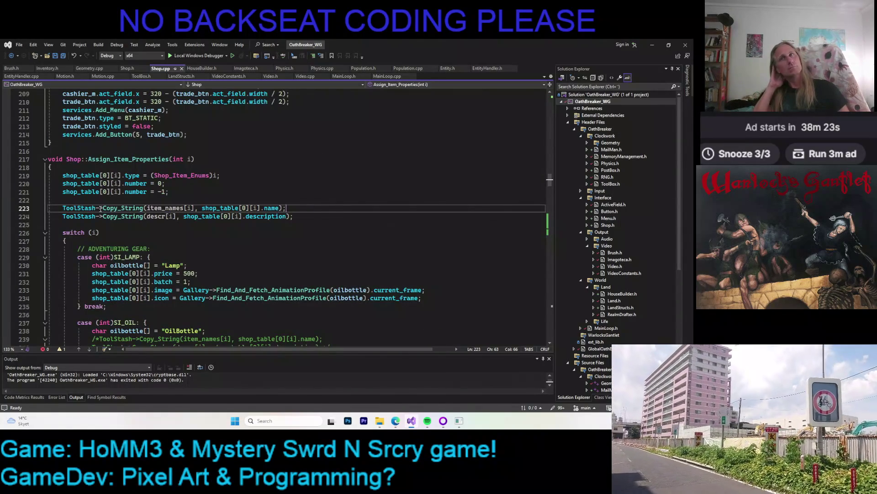
left_click(124, 209)
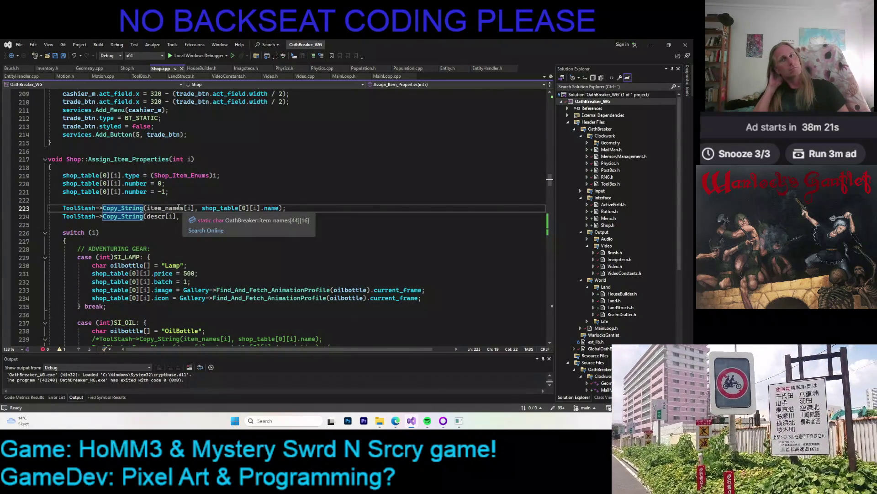
left_click(177, 209)
left_click(165, 208)
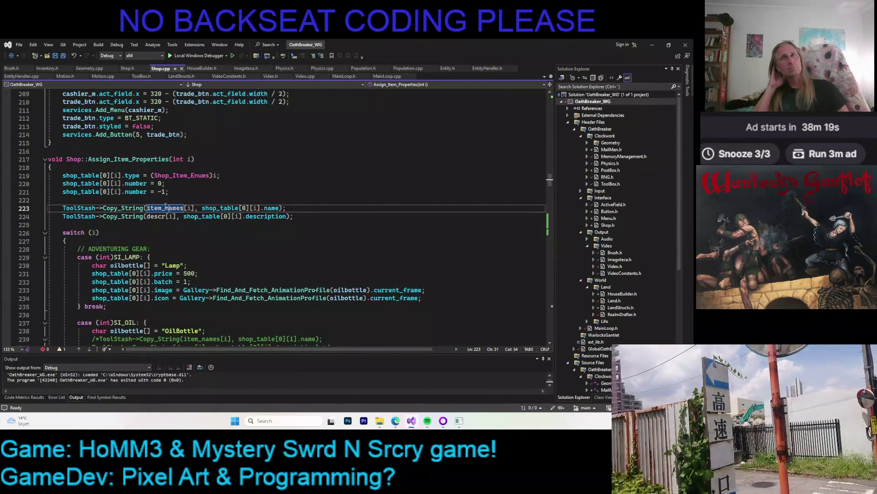
left_click(304, 76)
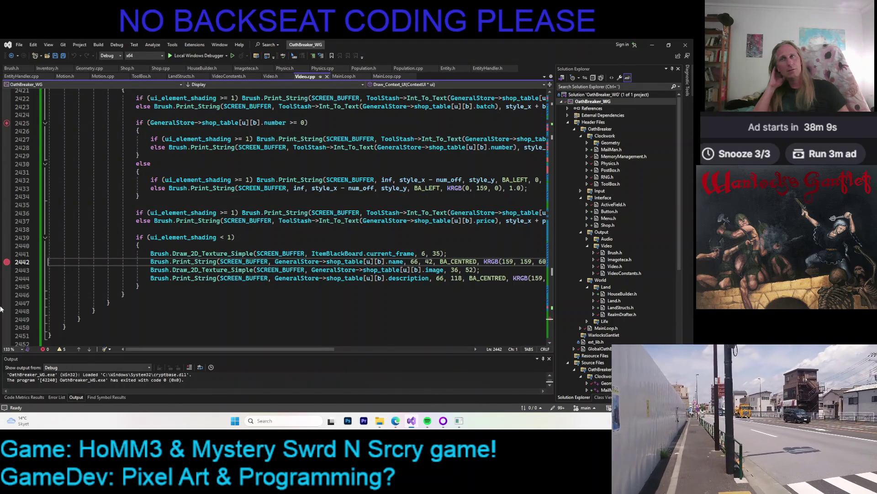
left_click(162, 70)
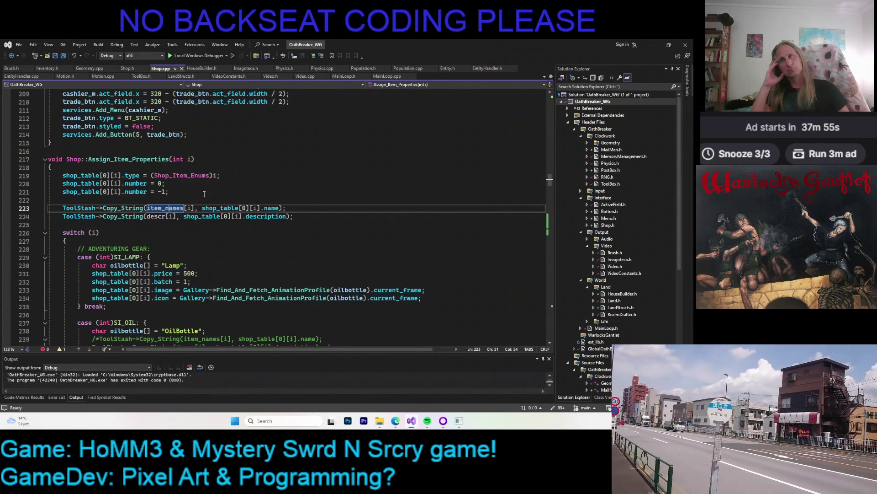
scroll(198, 193, "down", 4)
scroll(199, 193, "up", 1)
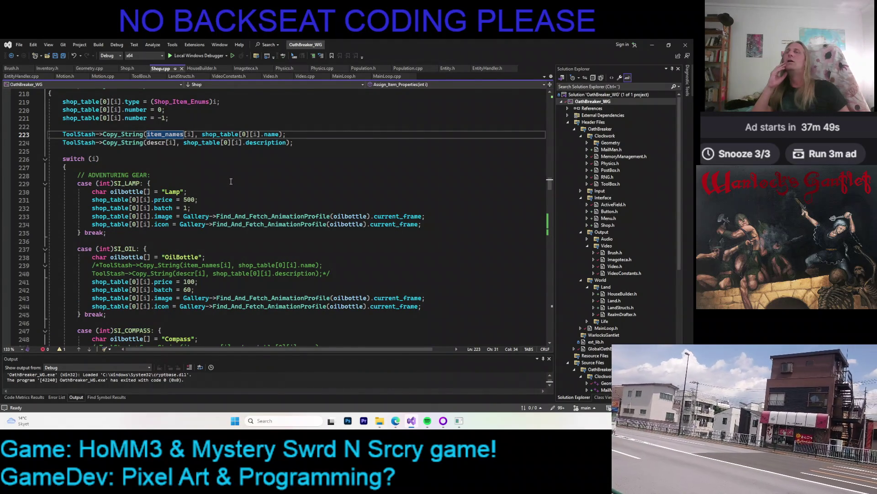
scroll(234, 182, "up", 4)
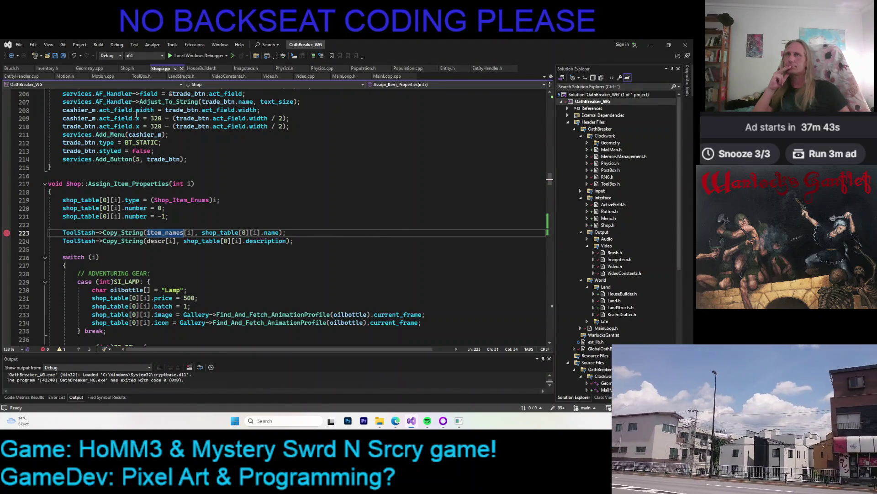
key("F12")
scroll(155, 199, "up", 12)
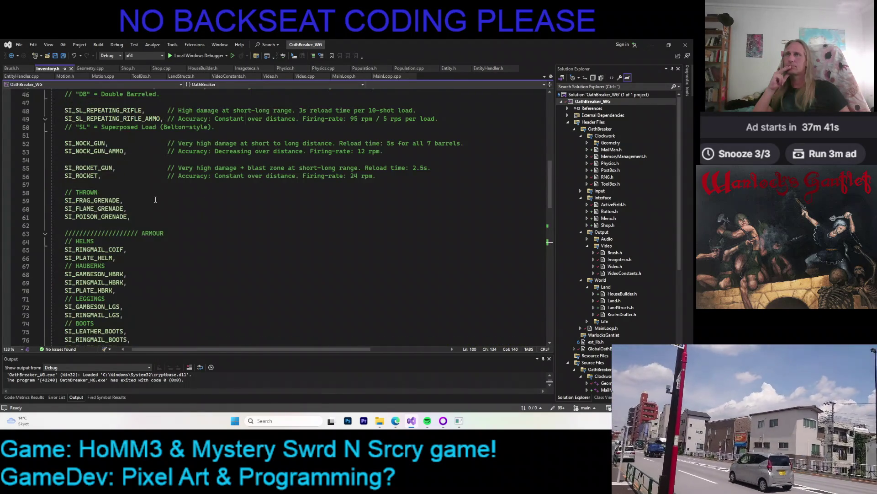
scroll(155, 200, "up", 4)
scroll(187, 192, "up", 3)
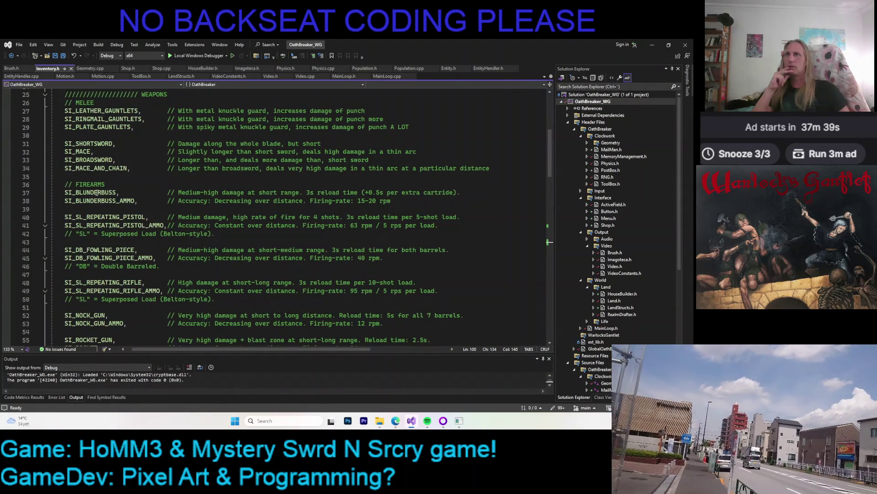
mouse_move(97, 192)
scroll(172, 147, "down", 13)
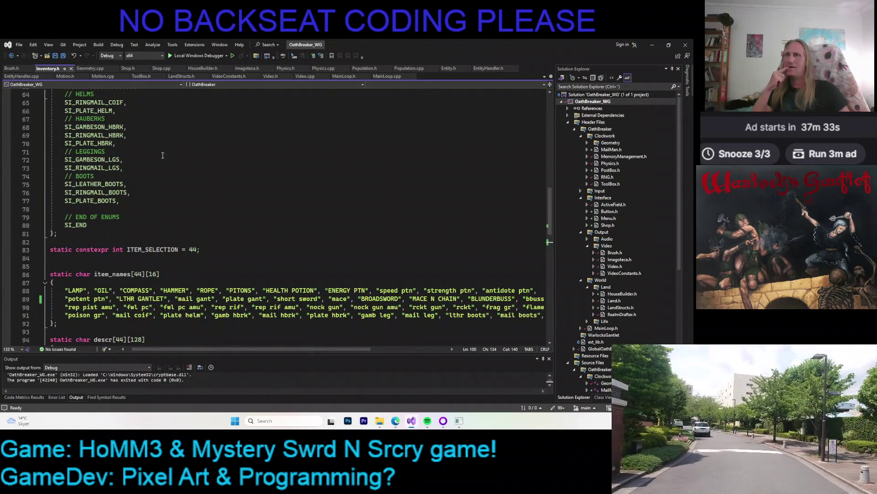
scroll(162, 155, "down", 5)
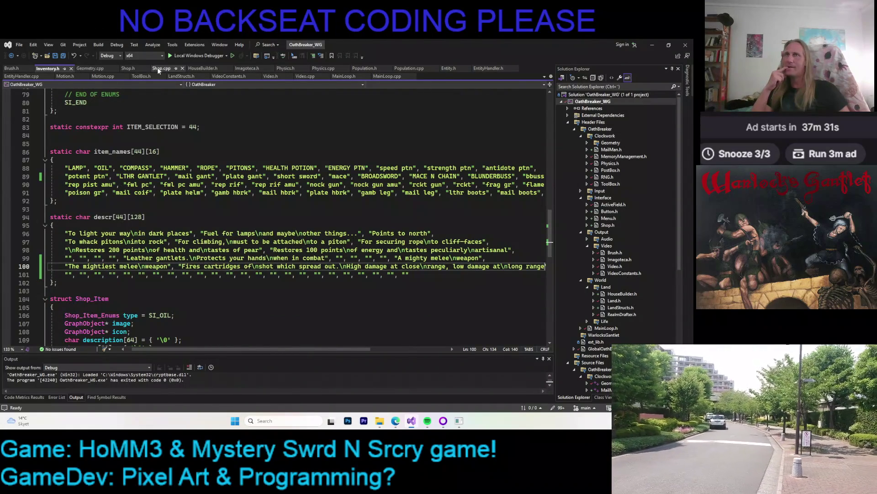
left_click(160, 69)
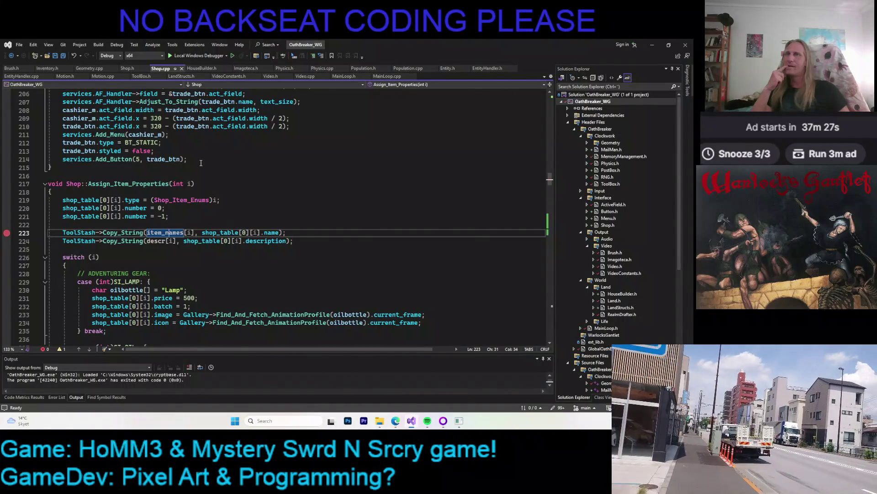
- Give the line 223 breakpoint the condition i == 19 and start the game under the debugger
left_click(139, 184)
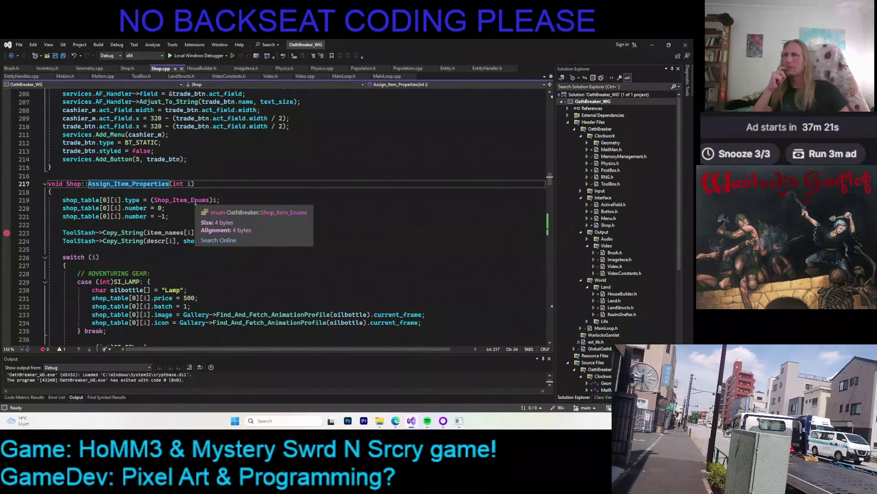
right_click(7, 233)
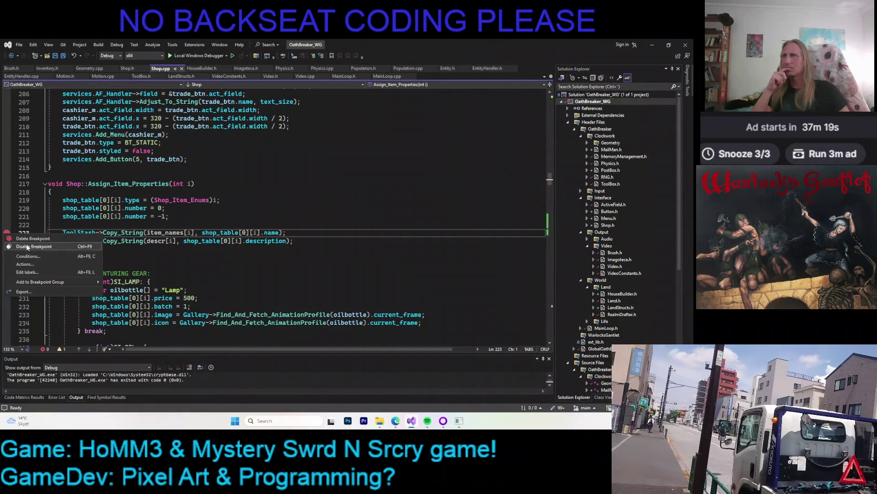
left_click(101, 254)
type("i == ")
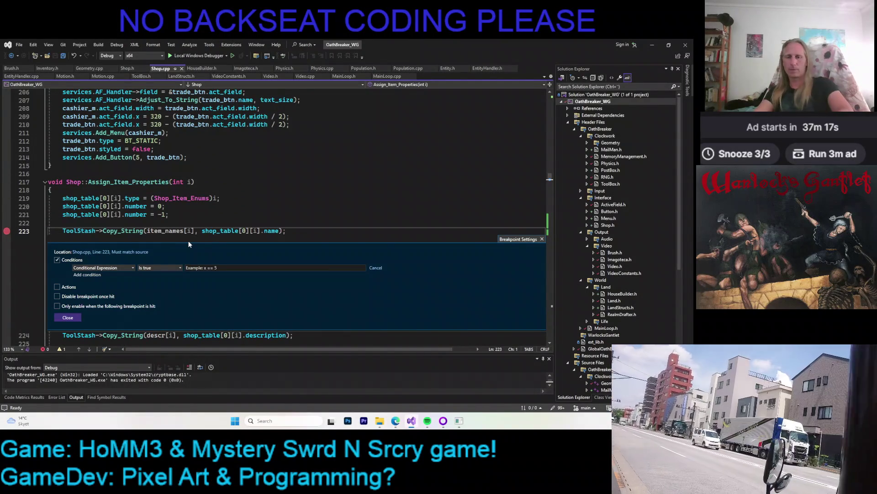
type("19")
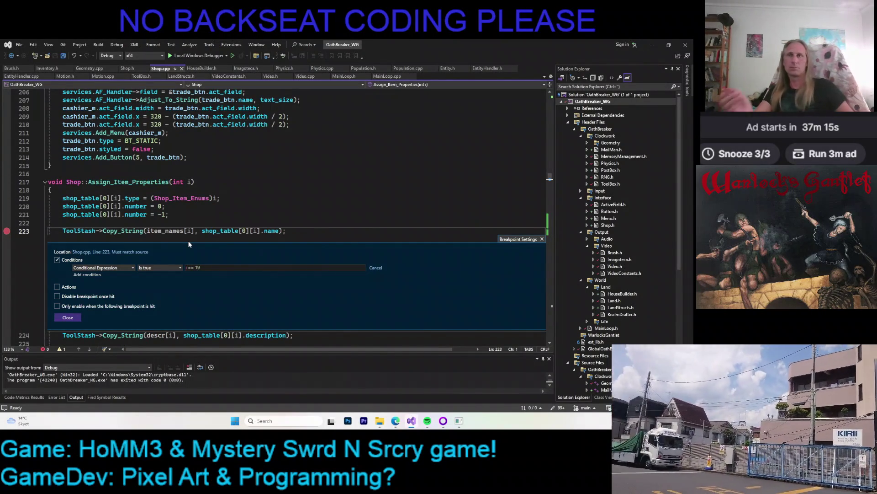
left_click(73, 317)
left_click(237, 182)
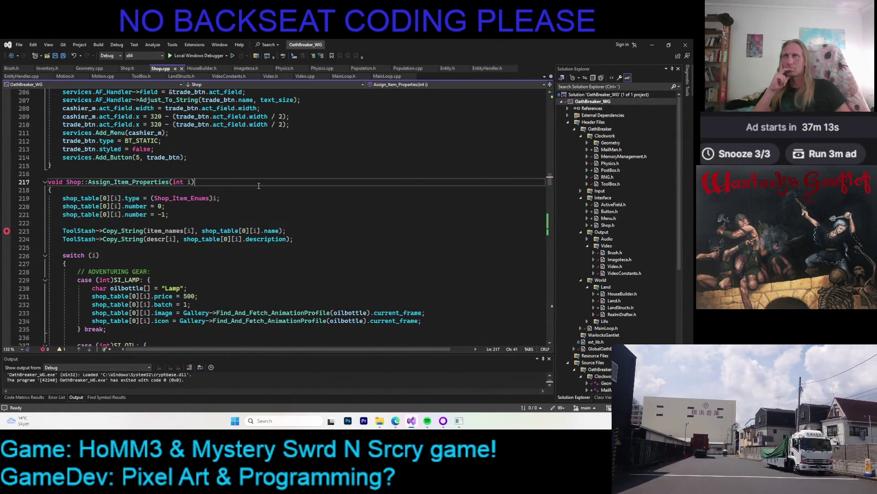
key("F5")
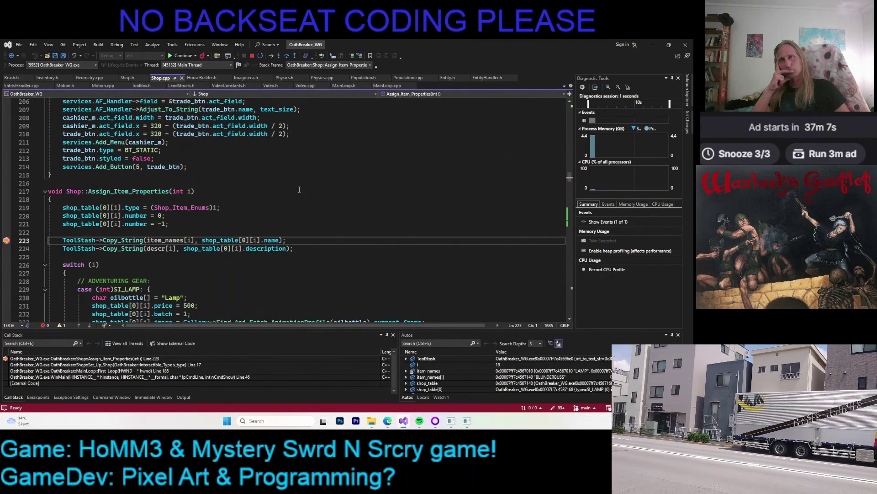
- Step into ToolBox::Copy_String for BLUNDERBUSS and inspect the str_a and str_b values
scroll(268, 181, "down", 2)
mouse_move(272, 190)
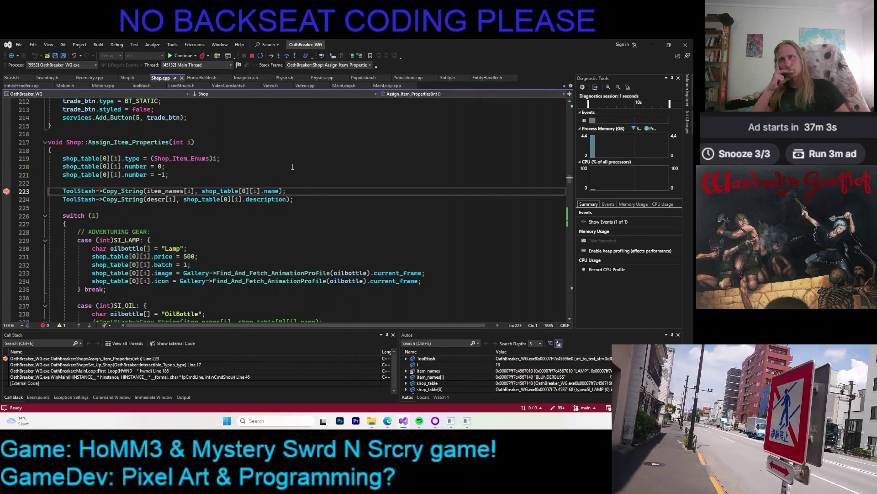
mouse_move(218, 188)
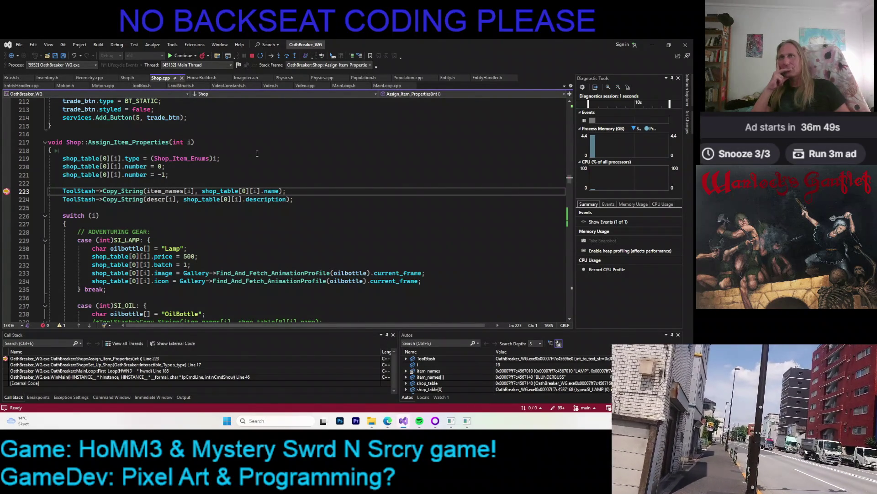
left_click(279, 56)
left_click(280, 56)
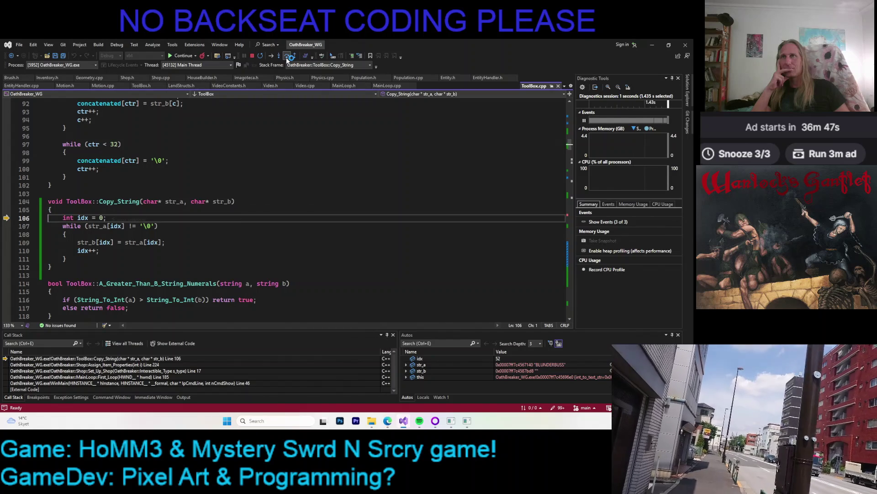
mouse_move(224, 201)
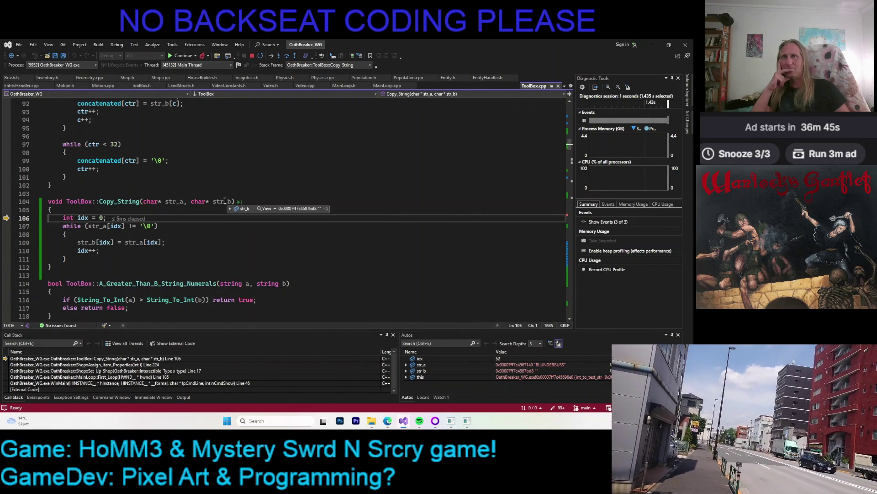
mouse_move(173, 201)
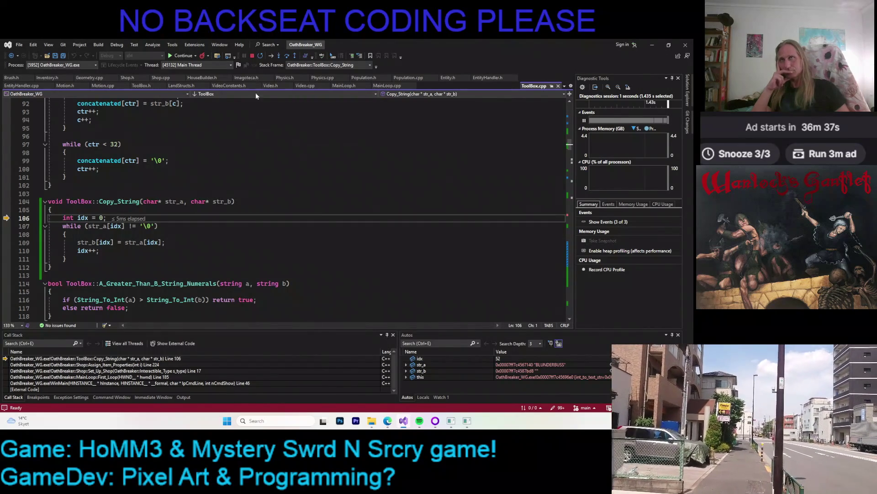
- Step over the copy loop until the name reads "BLUND", then return to Shop.cpp
left_click(287, 57)
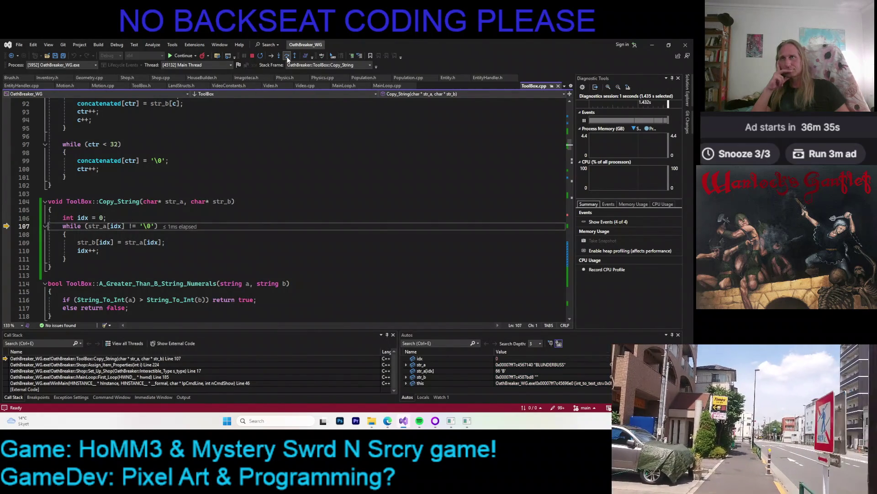
left_click(288, 57)
left_click(288, 56)
left_click(287, 56)
left_click(287, 57)
left_click(286, 56)
left_click(286, 57)
left_click(286, 57)
left_click(286, 56)
left_click(286, 56)
left_click(286, 57)
left_click(286, 57)
left_click(286, 57)
left_click(287, 57)
left_click(286, 57)
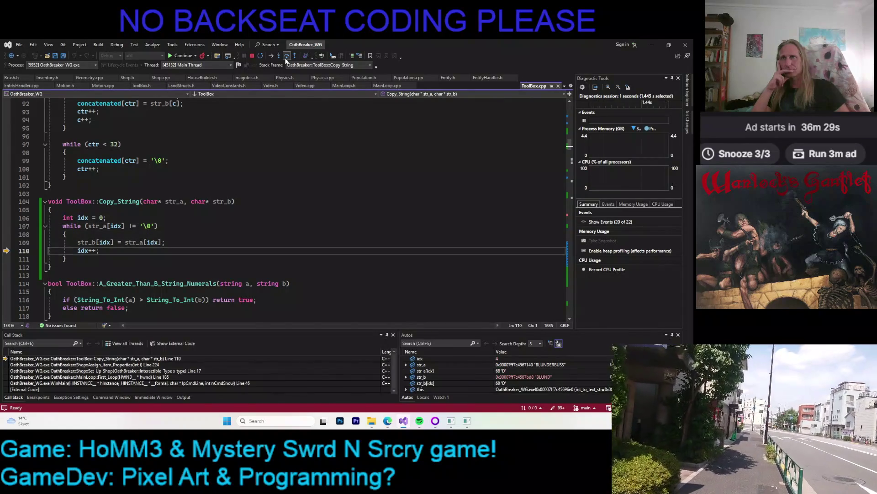
left_click(287, 59)
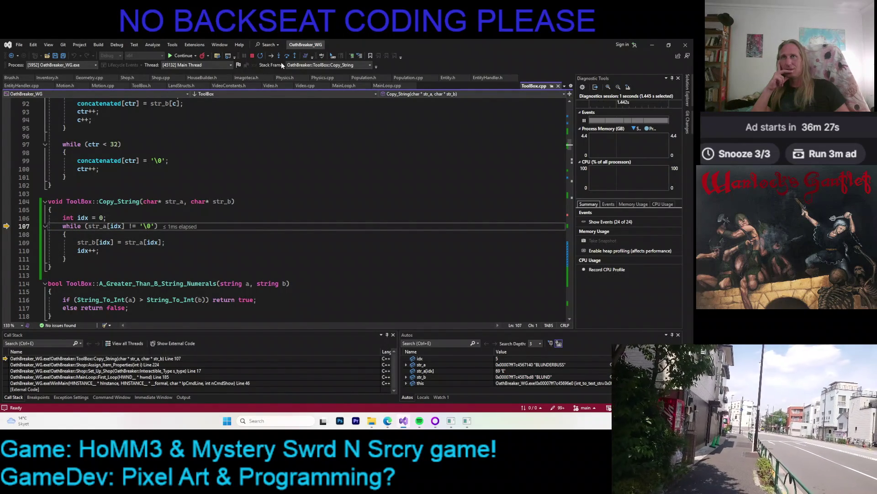
left_click(163, 79)
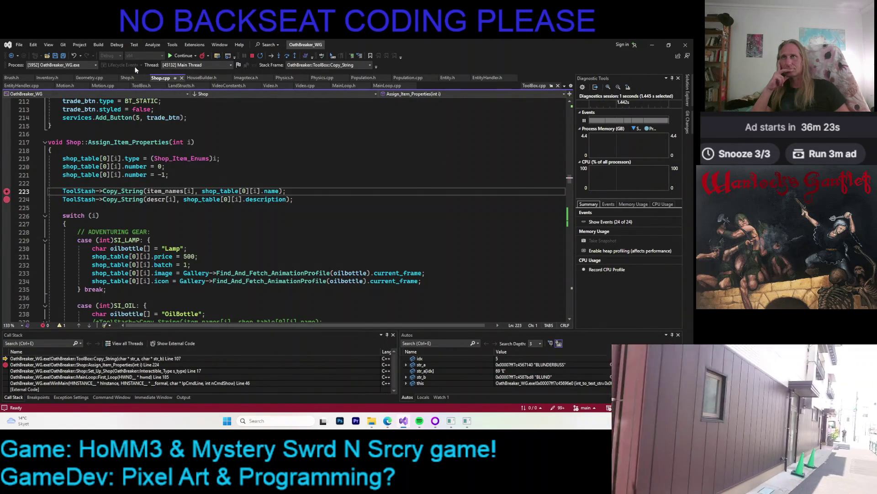
- Continue to the line 224 description-copy breakpoint and inspect the copied name on line 223
left_click(171, 56)
mouse_move(163, 192)
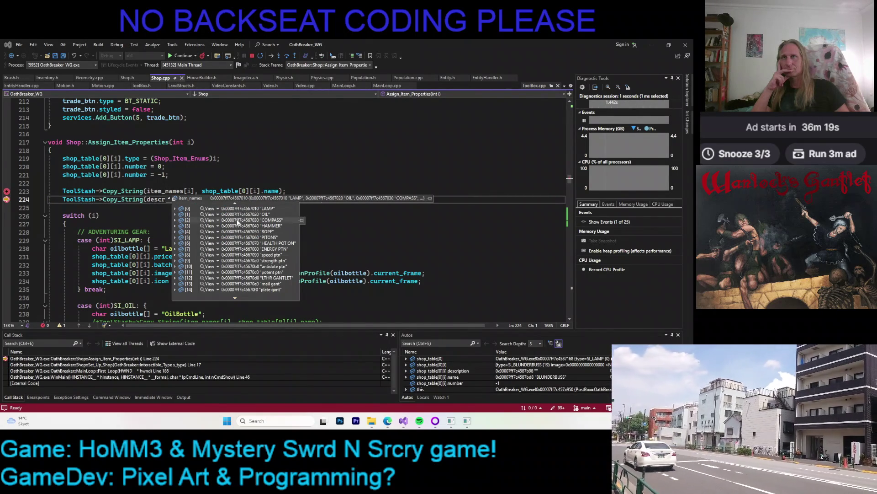
scroll(252, 226, "down", 3)
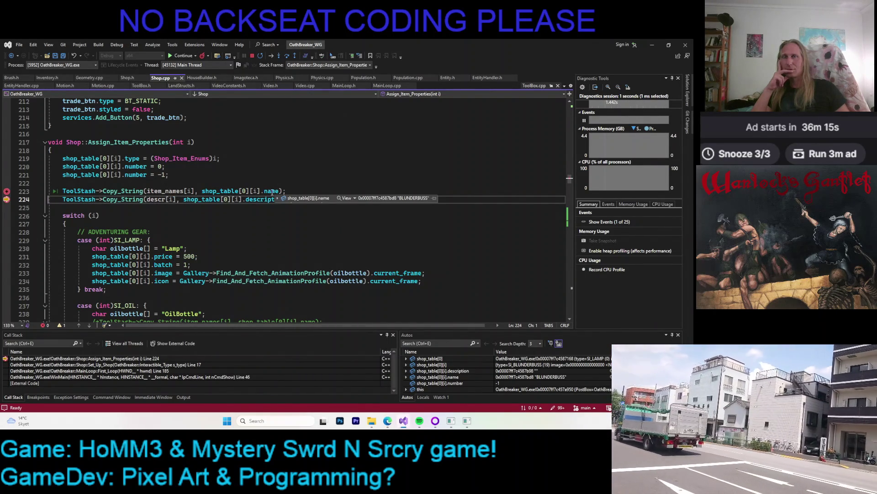
double_click(273, 192)
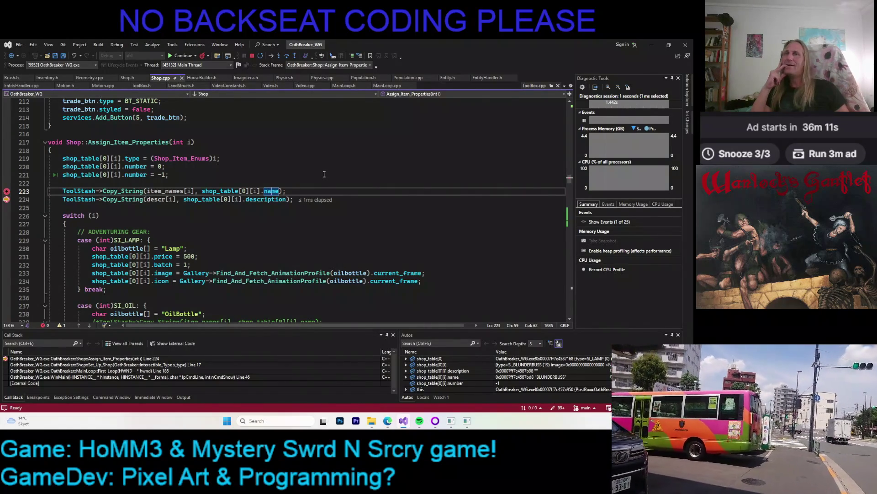
- List all references to Assign_Item_Properties, inspect the description on line 224, and stop debugging
left_click(158, 143)
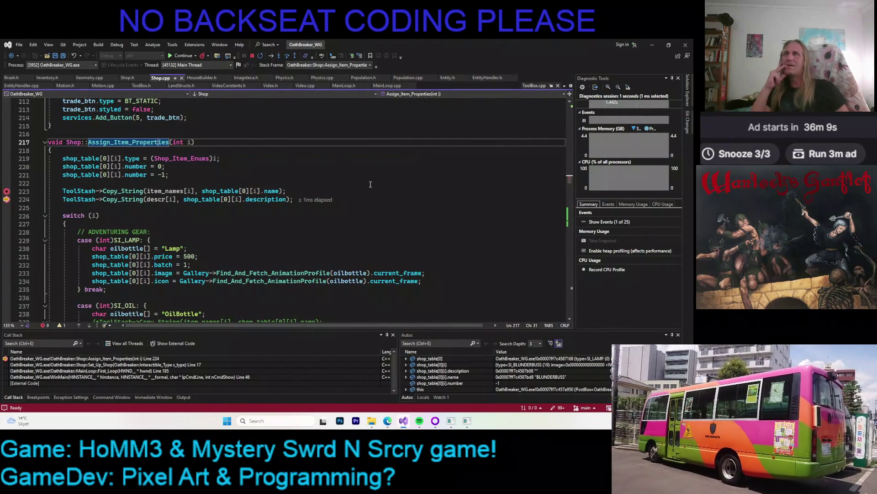
key("shift+F12")
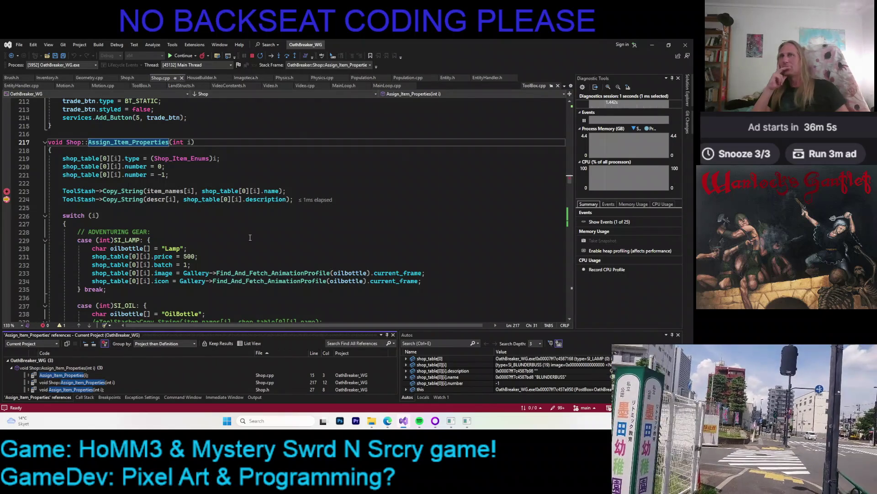
mouse_move(155, 202)
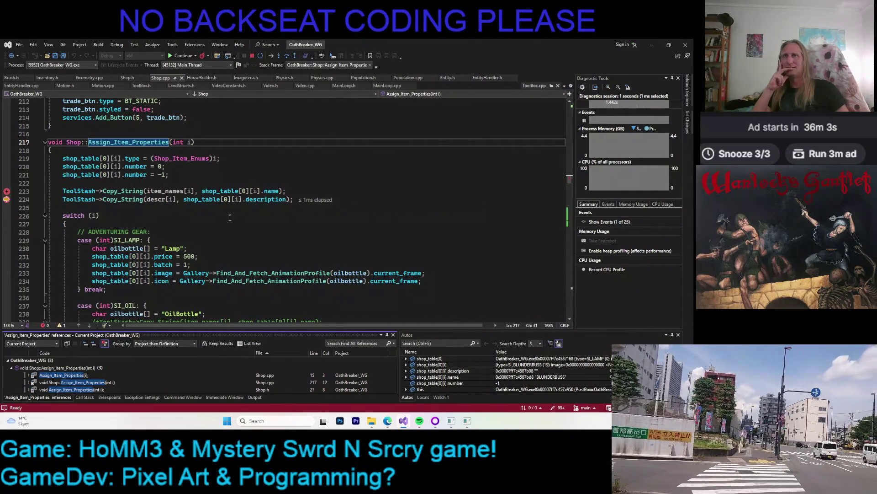
double_click(264, 201)
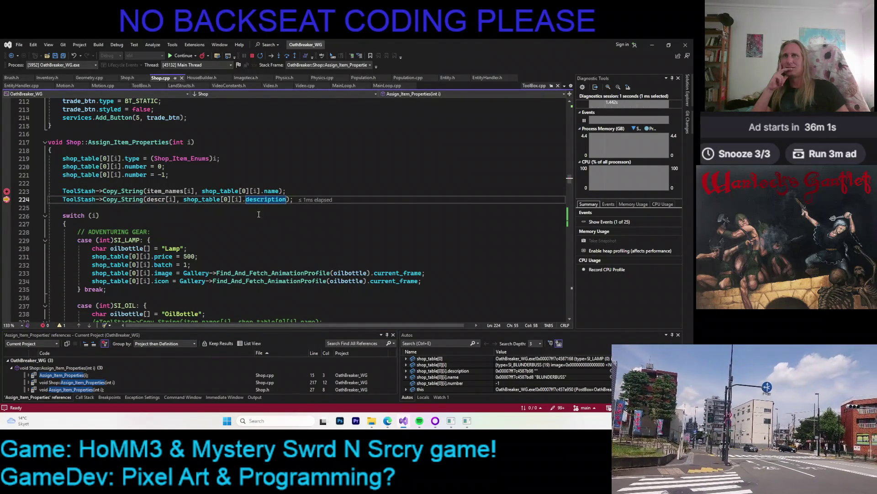
mouse_move(269, 194)
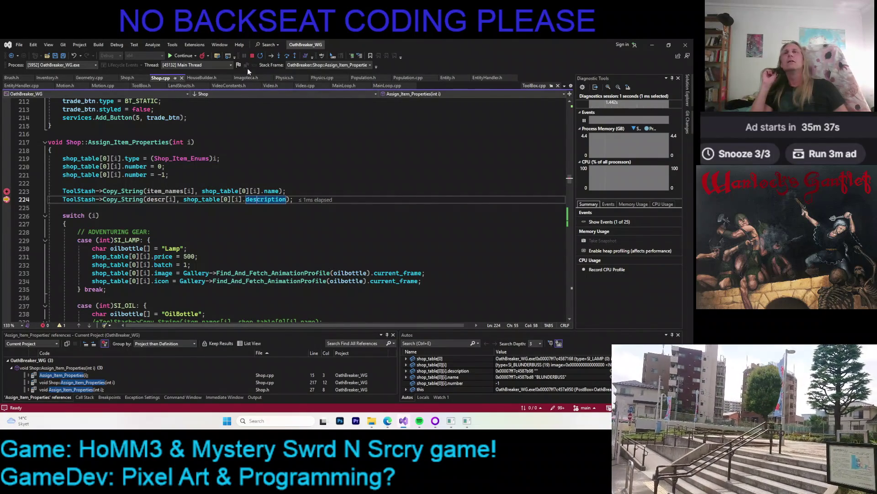
left_click(252, 56)
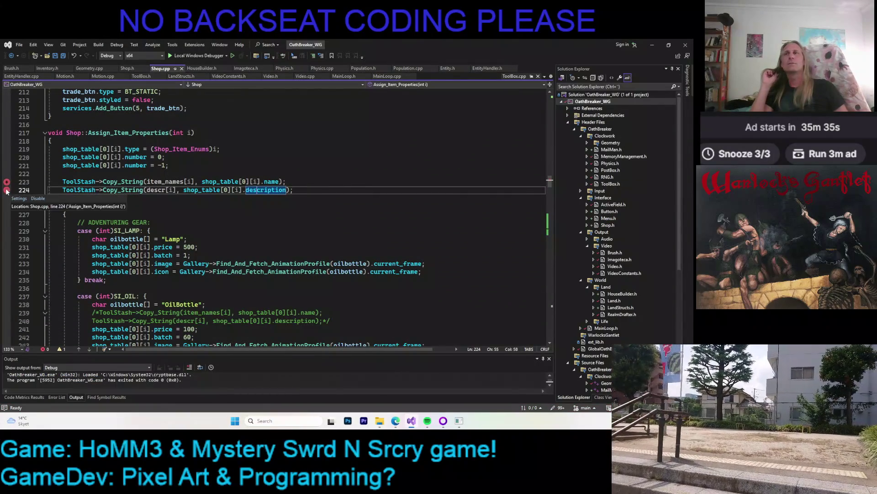
- Remove the breakpoints from Shop.cpp's margin around lines 222-224
left_click(7, 174)
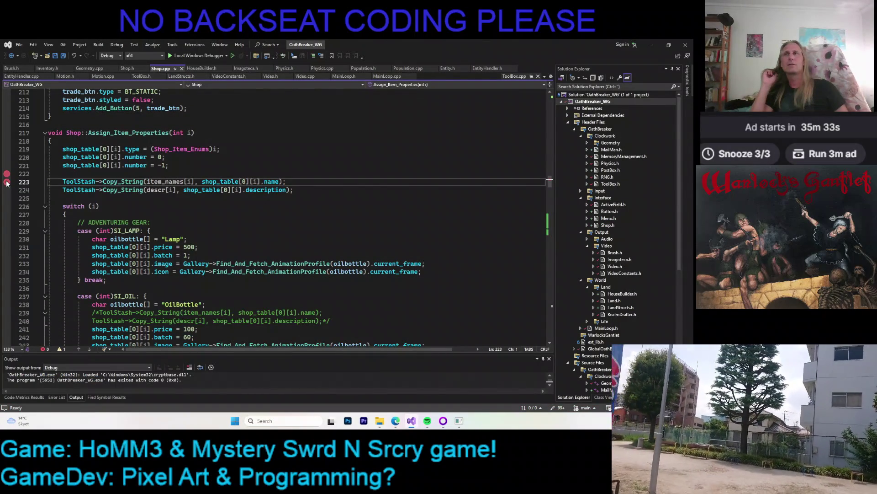
left_click(7, 174)
left_click(224, 149)
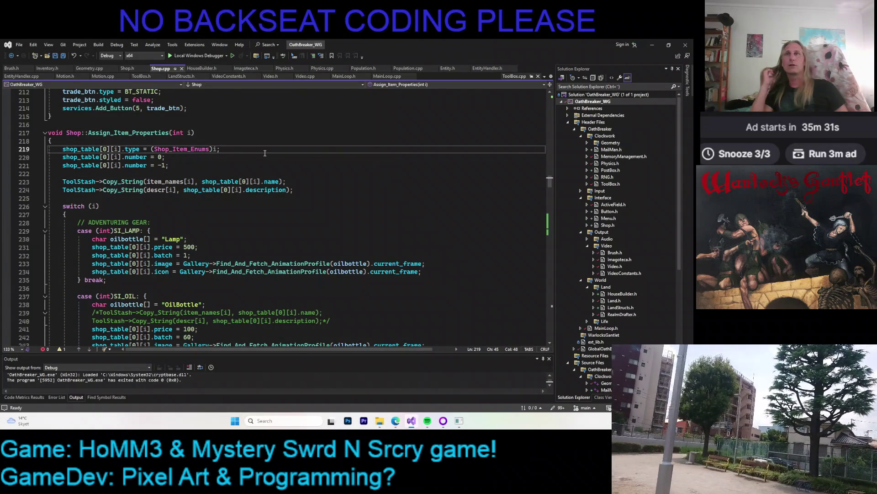
- In Inventory.h, select the blunderbuss's spread-shot description string in the descr[44][128] array
left_click(54, 68)
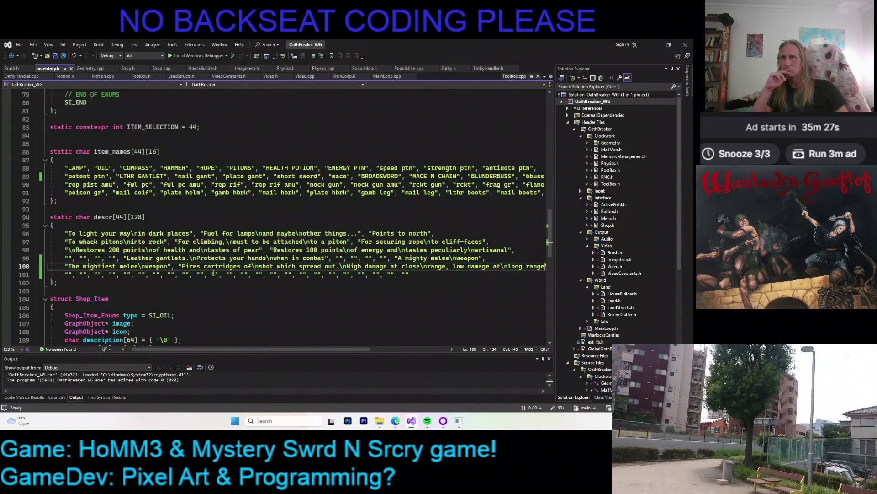
left_click(183, 267)
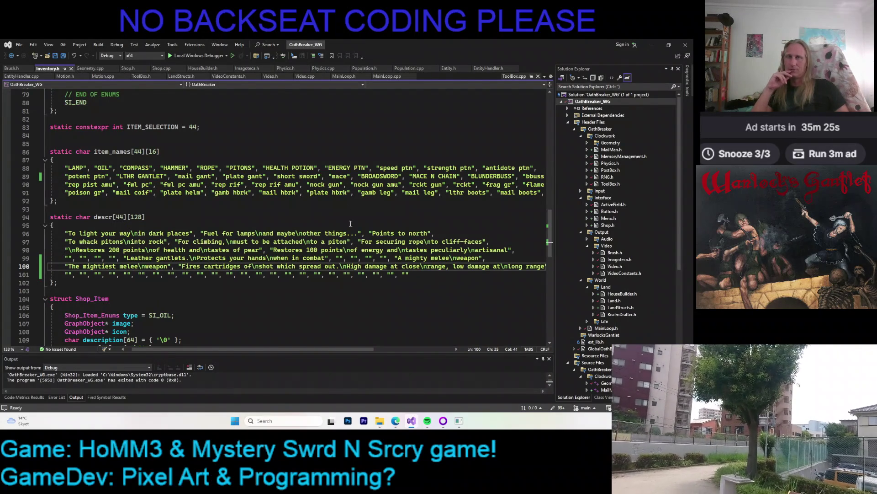
scroll(302, 333, "right", 3)
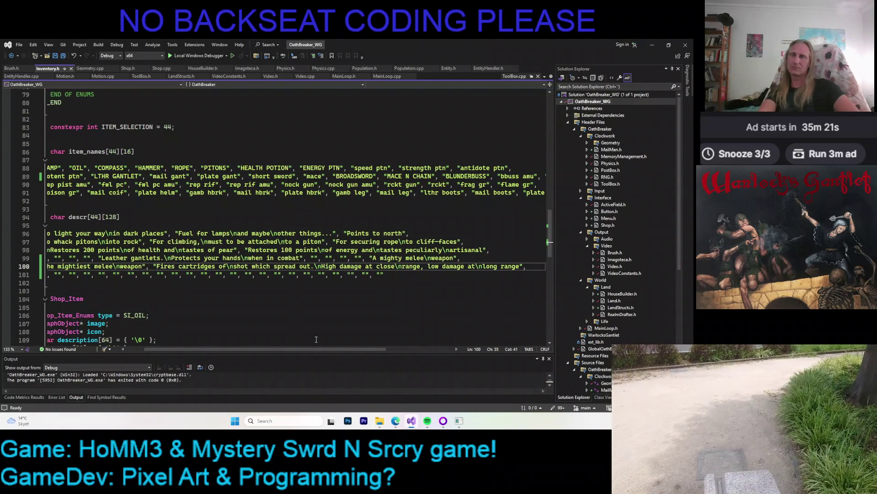
key("Right")
key("Right")
key("Right")
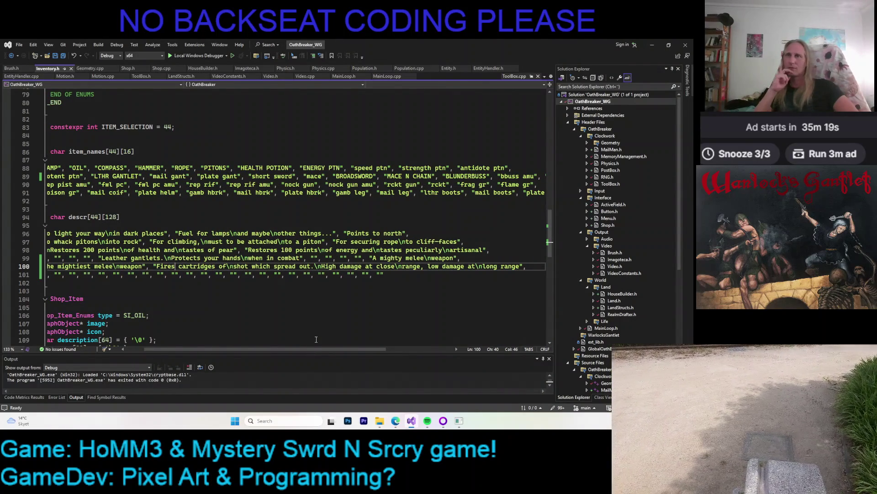
key("Right")
key("Right")
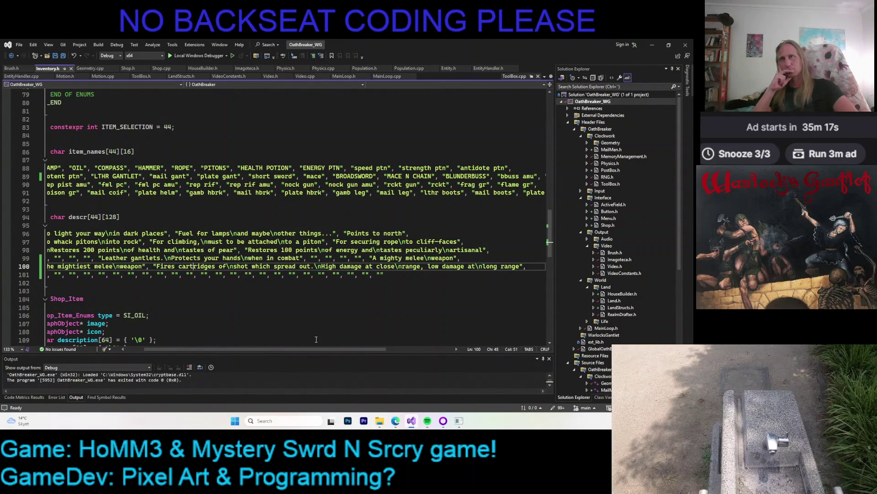
key("Right")
key("Right")
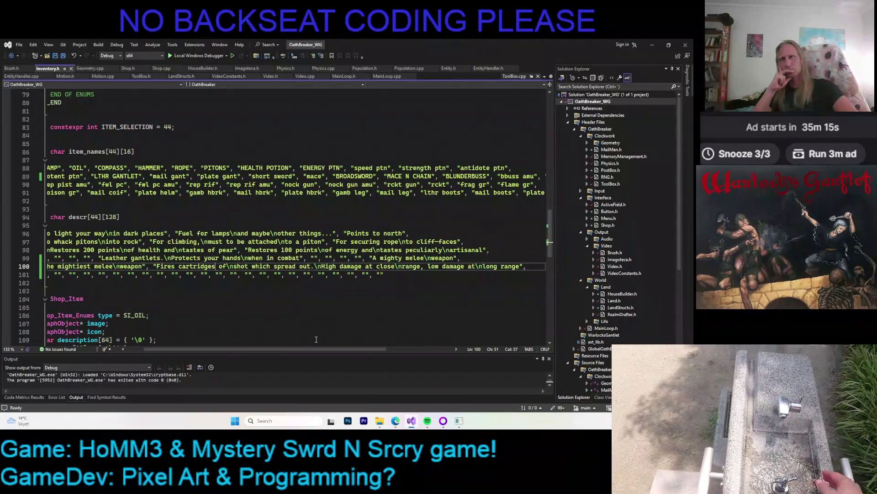
key("Right")
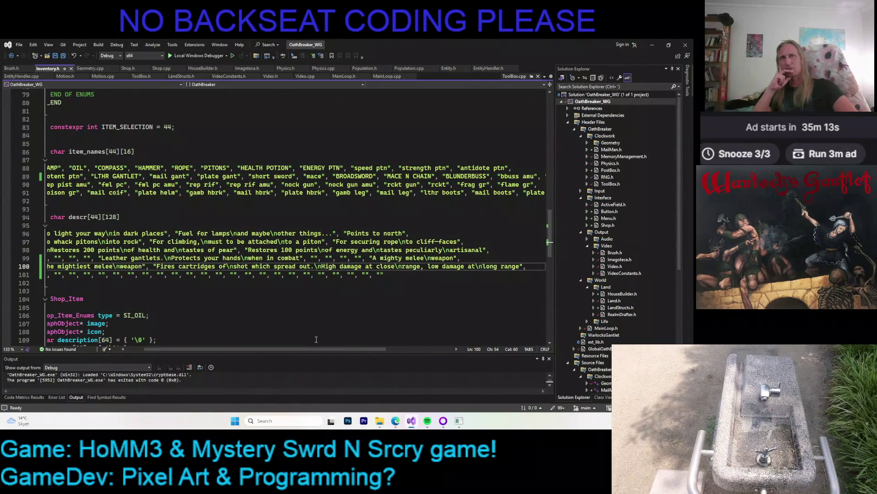
key("ctrl+Left")
key("ctrl+Left")
key("ctrl+Left")
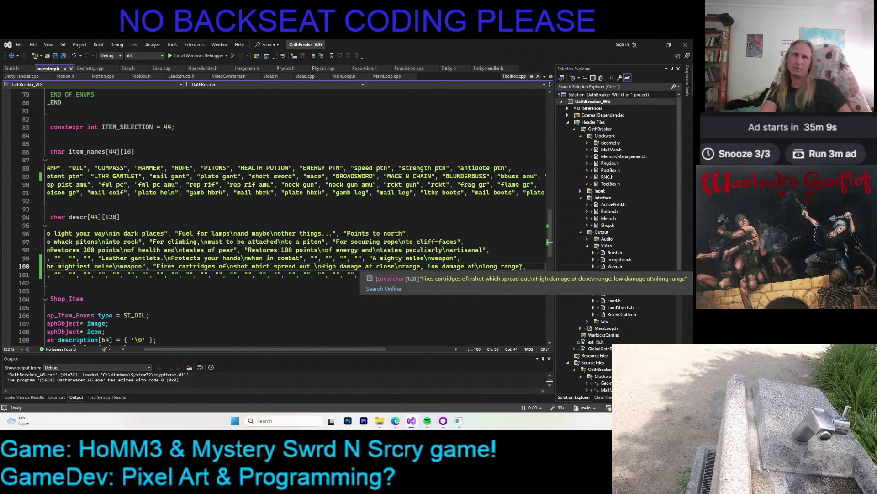
left_click(520, 266, "shift")
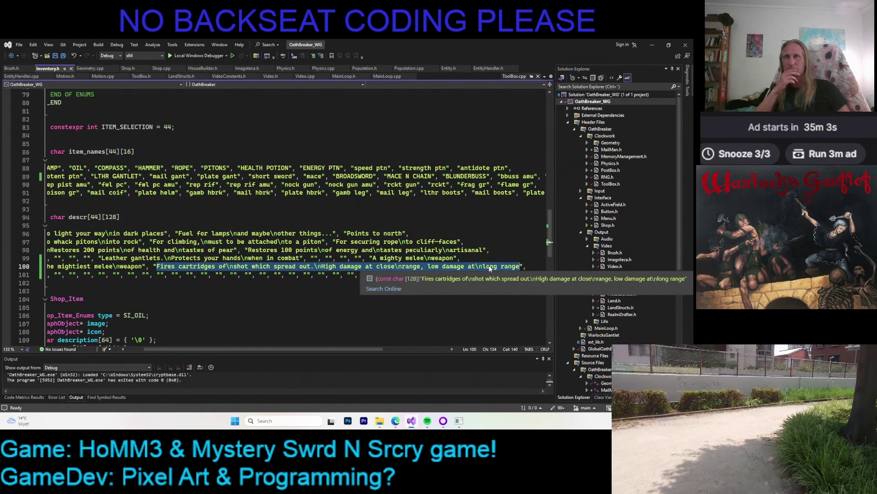
left_click(247, 227)
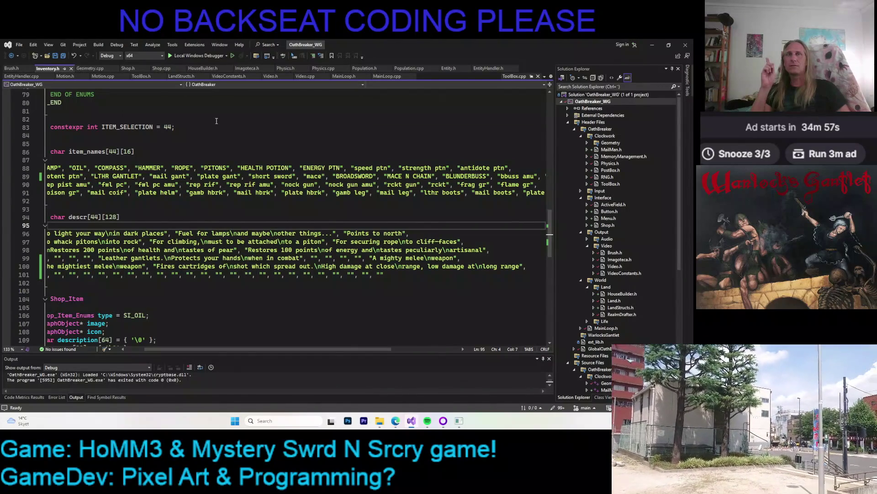
- Resize Shop_Item's description array in Inventory.h from [64] to [128] and save the file
left_click(160, 68)
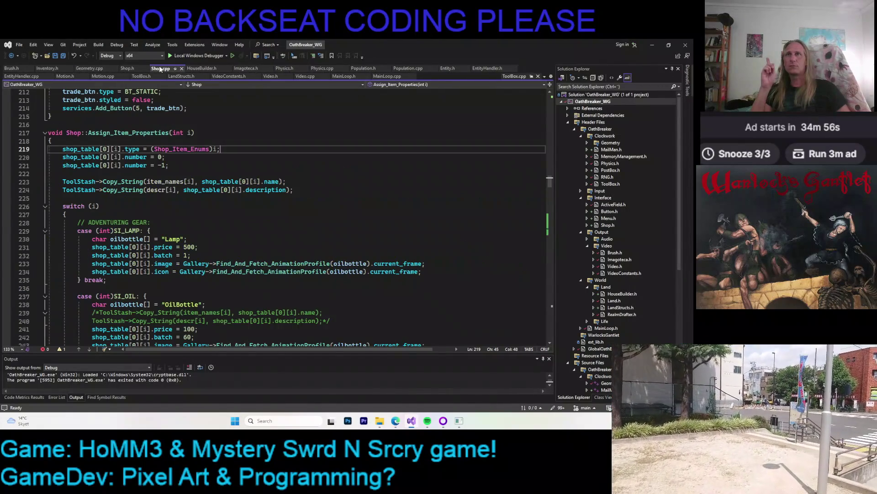
left_click(267, 189)
key("F12")
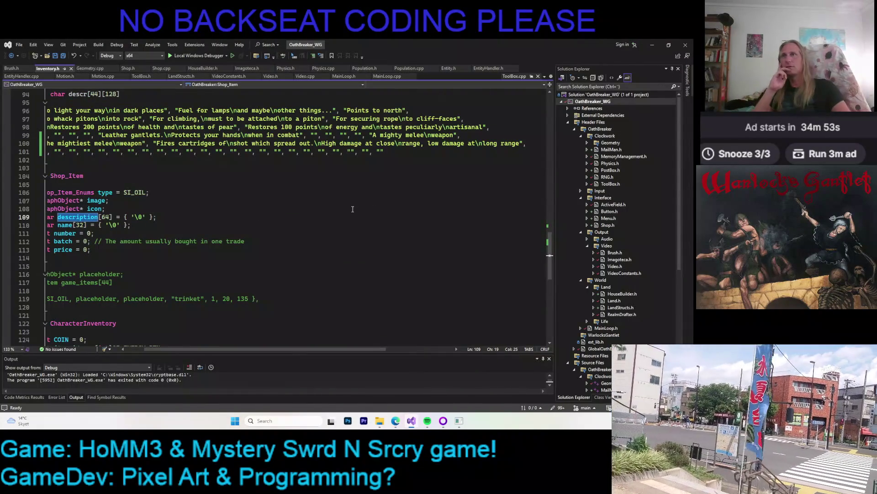
key("Right")
key("Right")
key("Delete")
key("Delete")
type("1")
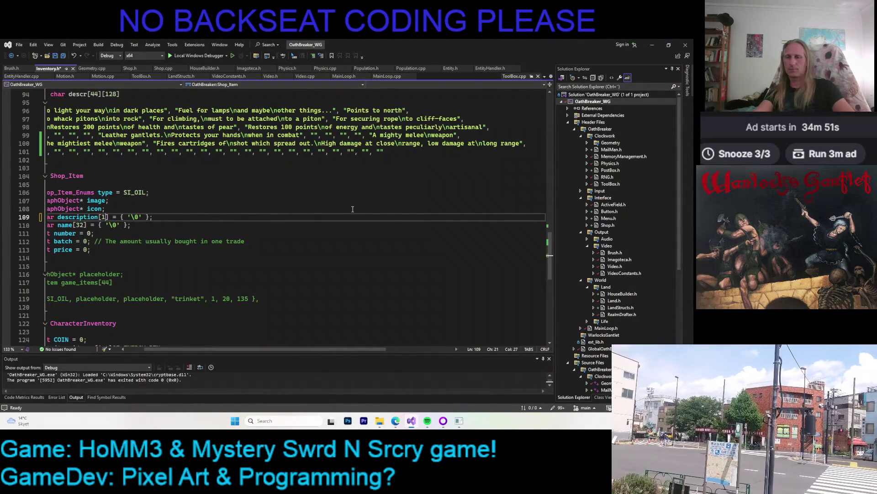
type("28")
key("ctrl+s")
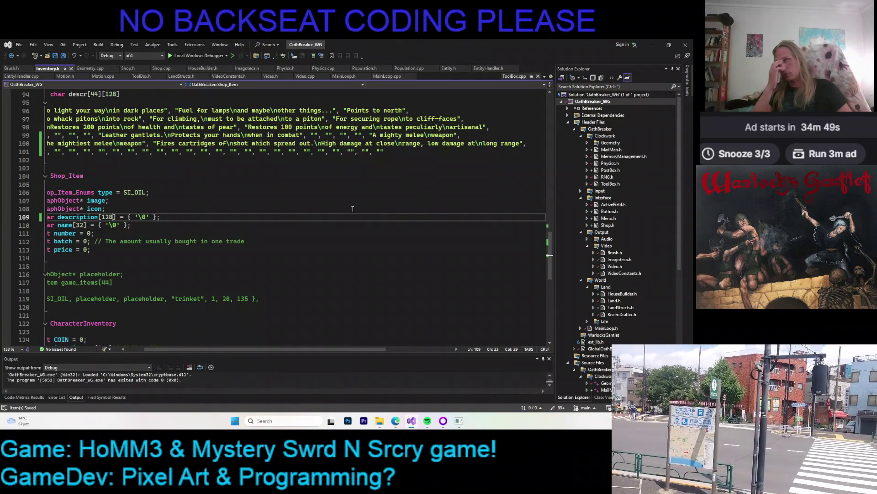
left_click_drag(209, 351, 172, 349)
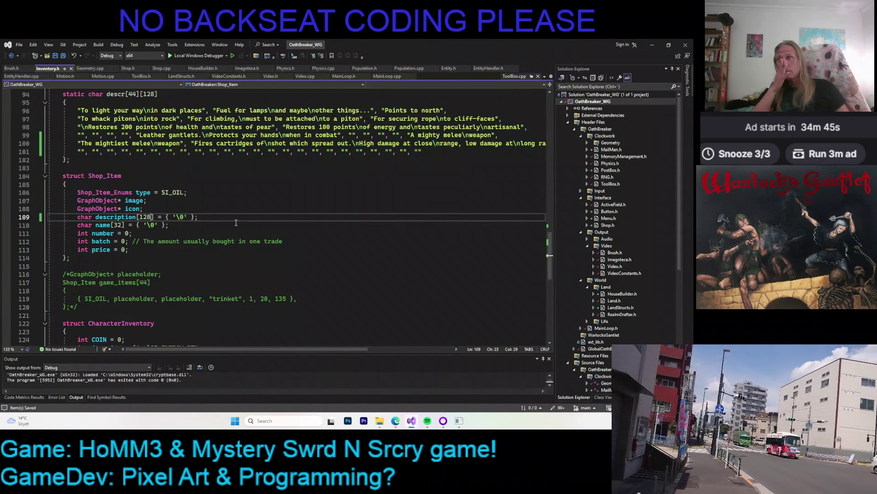
scroll(239, 213, "down", 1)
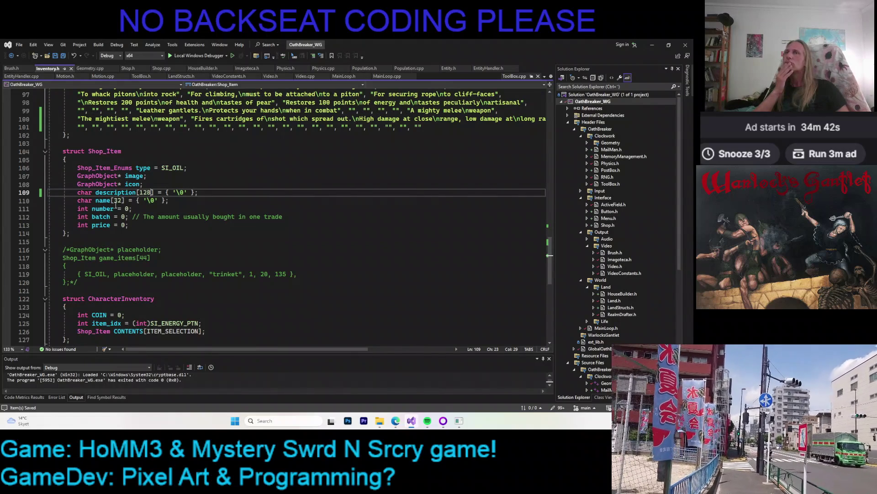
left_click(102, 201)
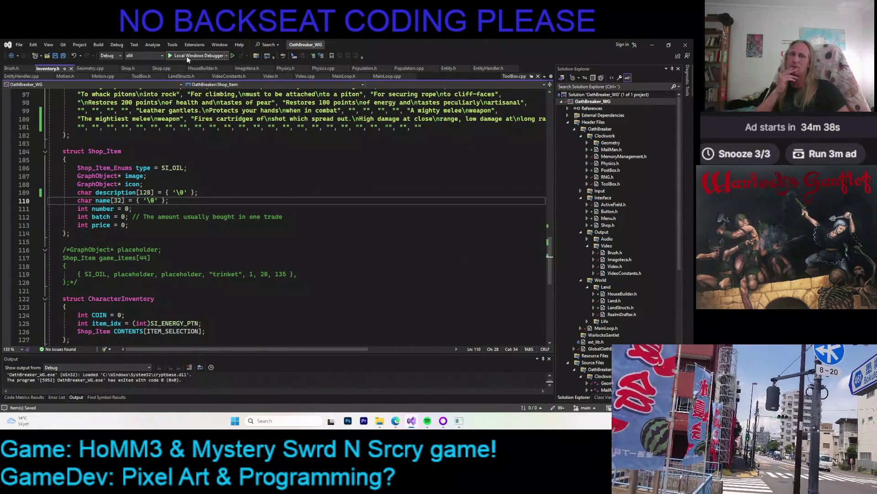
- Switch the build configuration to Release and launch the game
left_click(111, 56)
left_click(109, 70)
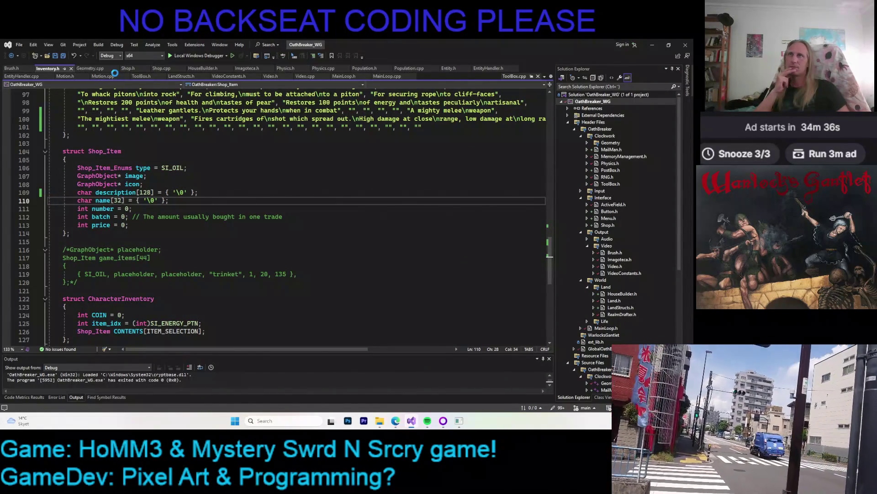
left_click(181, 55)
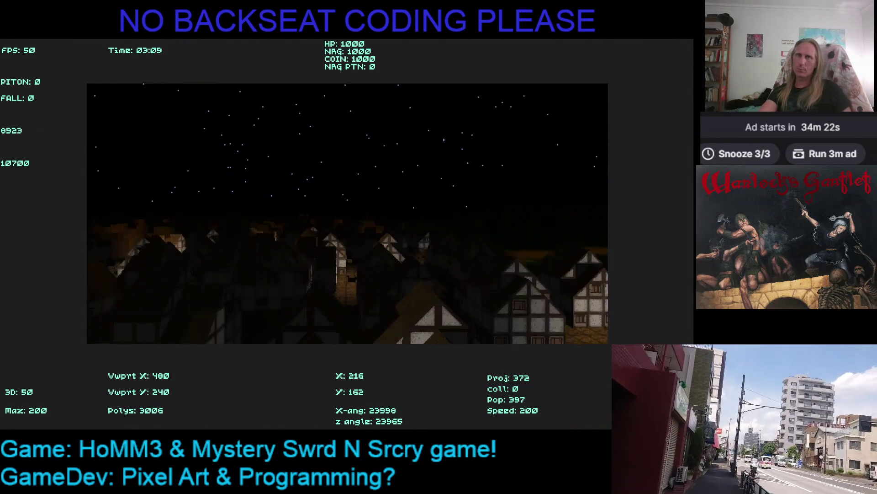
- Enter the shop to check the full blunderbuss ammo description, then leave and quit the game
key("Up")
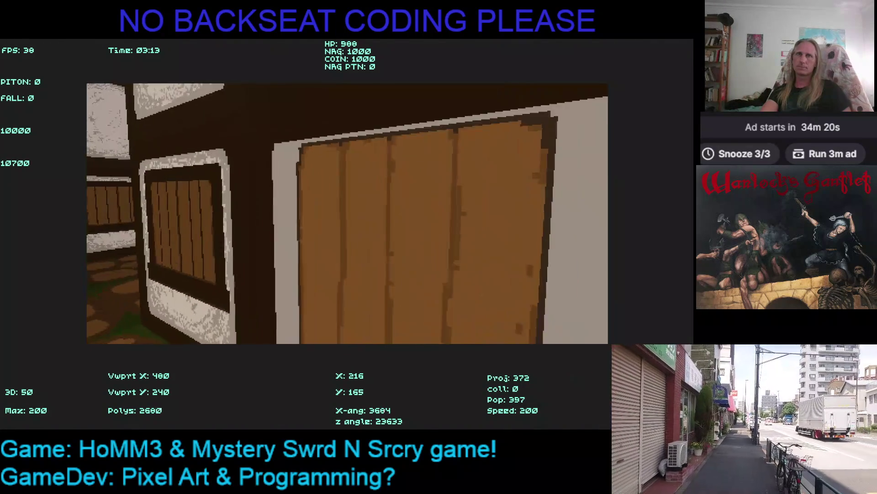
scroll(483, 299, "down", 1)
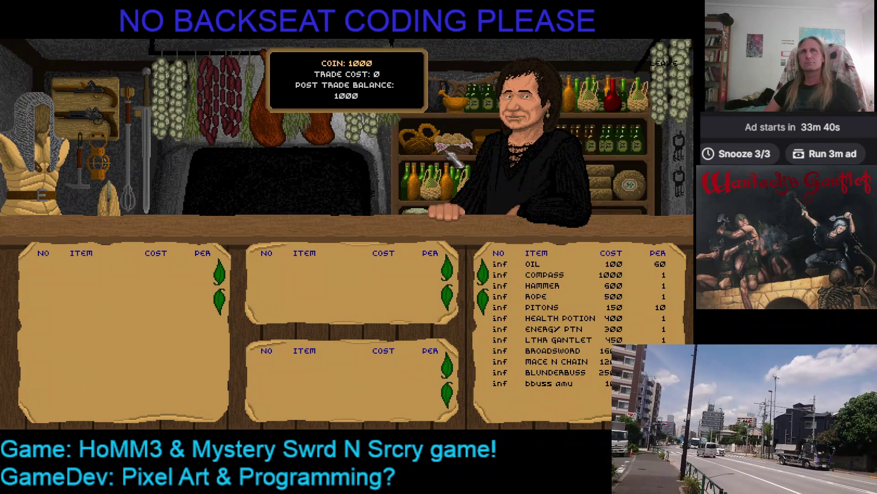
left_click(669, 73)
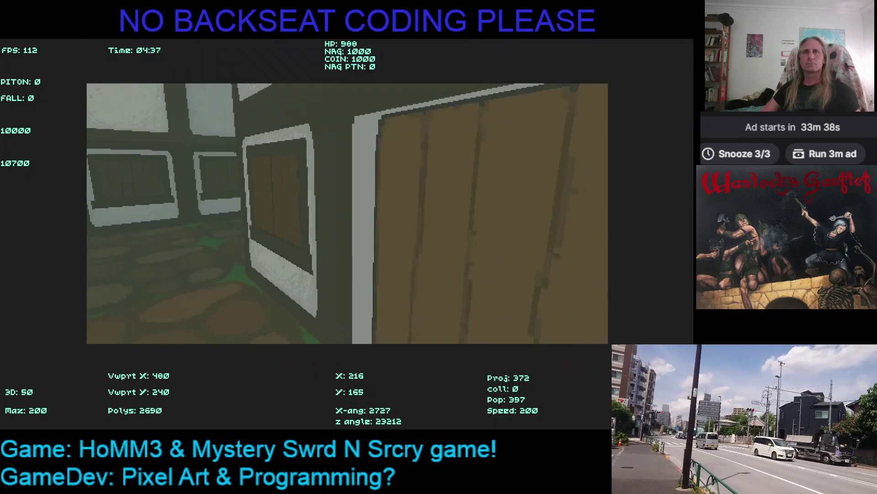
key("Escape")
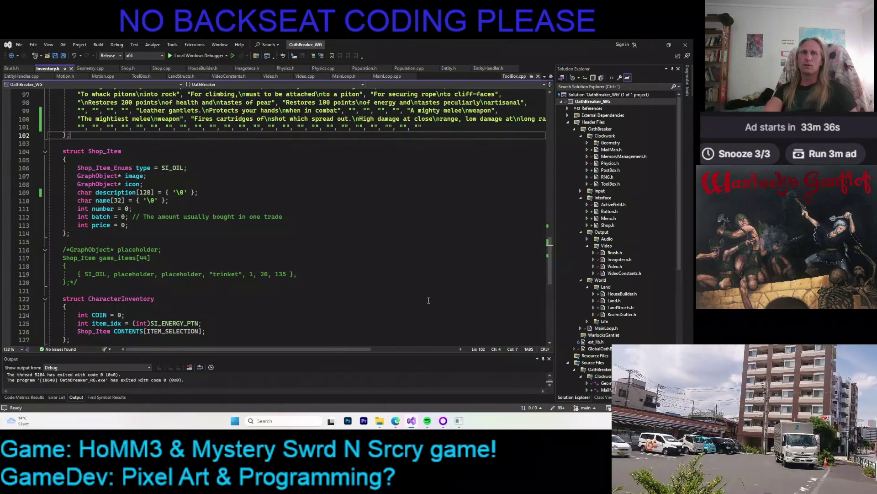
- Create a new 60x60 pixel-art project named BBAmmoIco
left_click(459, 421)
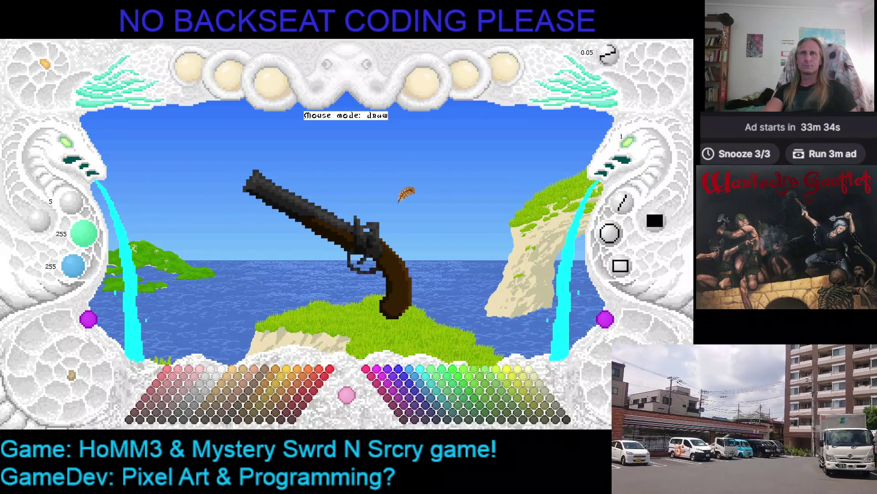
left_click(505, 68)
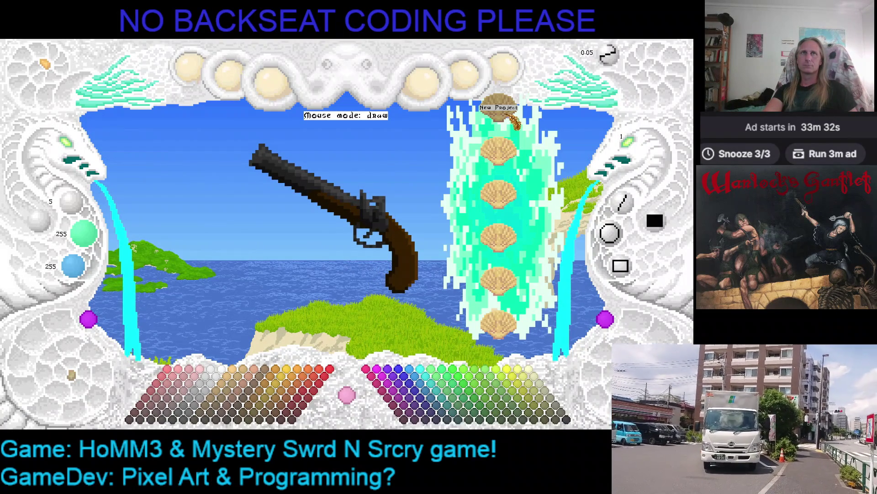
left_click(513, 119)
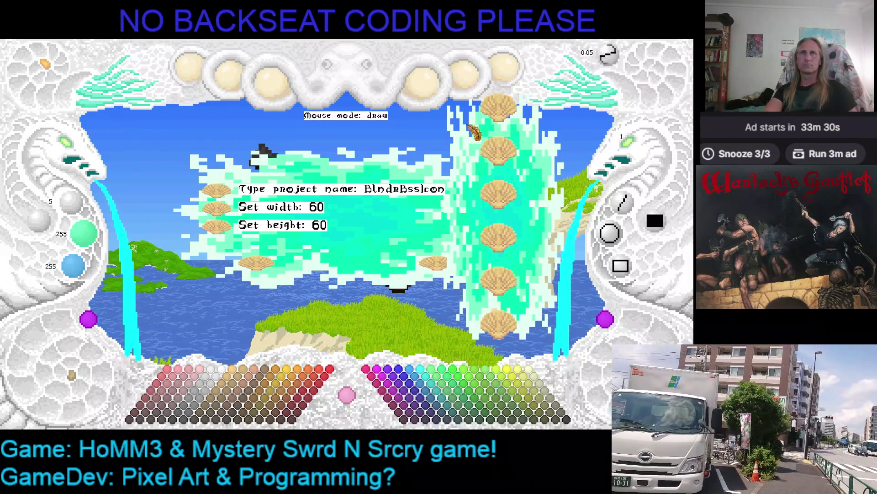
key("BackSpace")
key("BackSpace")
key("BackSpace")
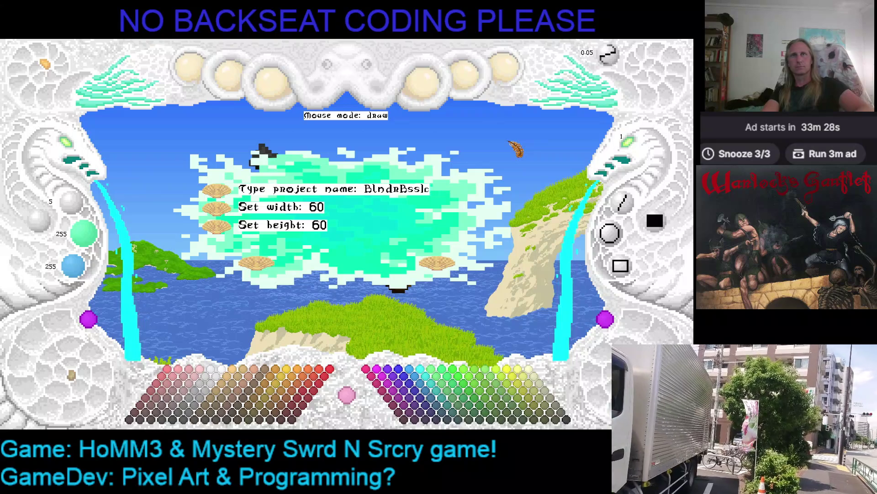
type("Am")
type("u")
type("Icon")
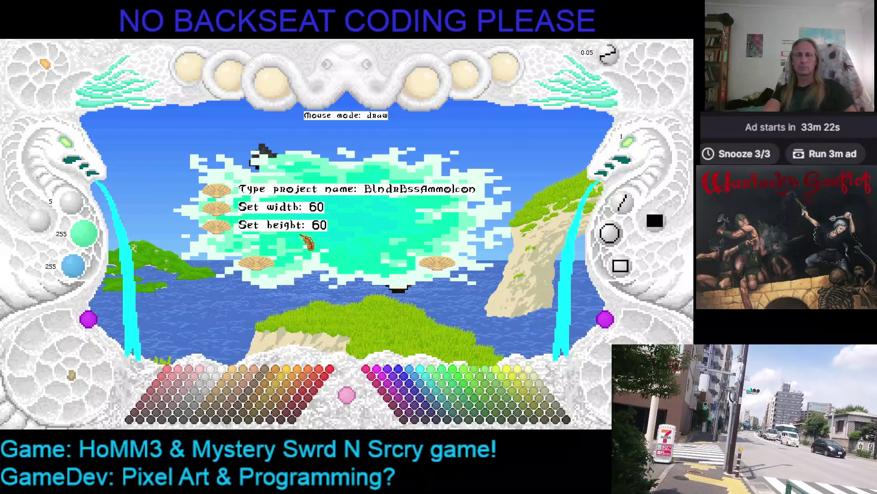
key("BackSpace")
key("BackSpace")
key("BackSpace")
key("BackSpace")
type("B")
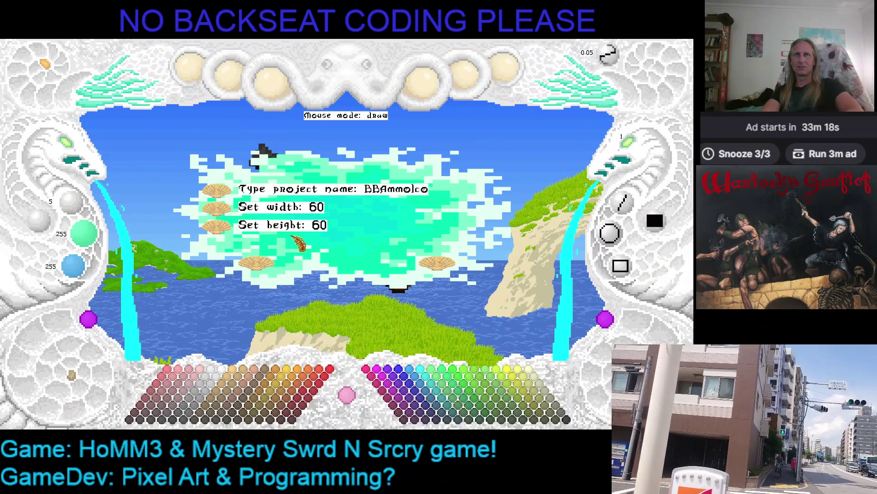
left_click(267, 267)
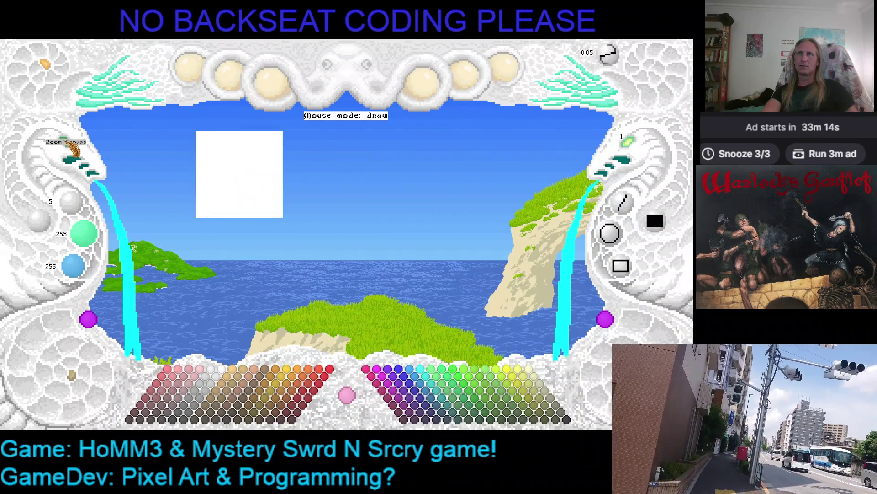
- Fill the canvas black and draw the brown top arc and right side of the pouch outline
left_click(565, 421)
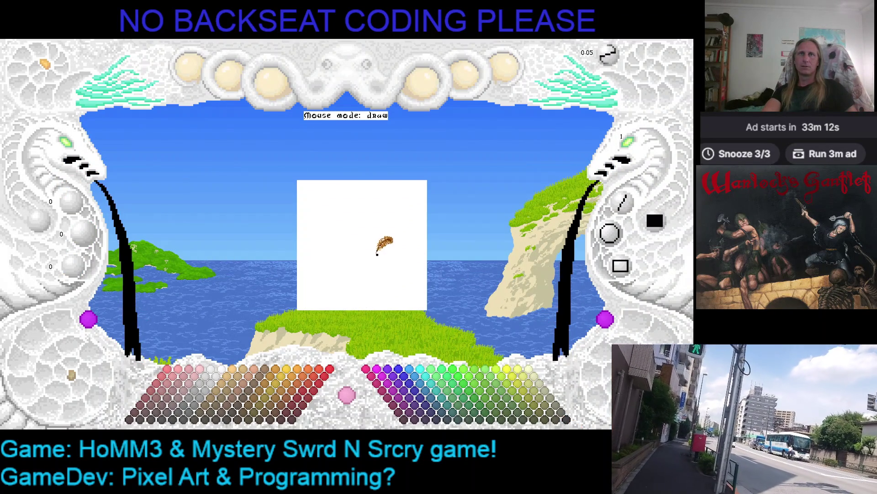
left_click(384, 243)
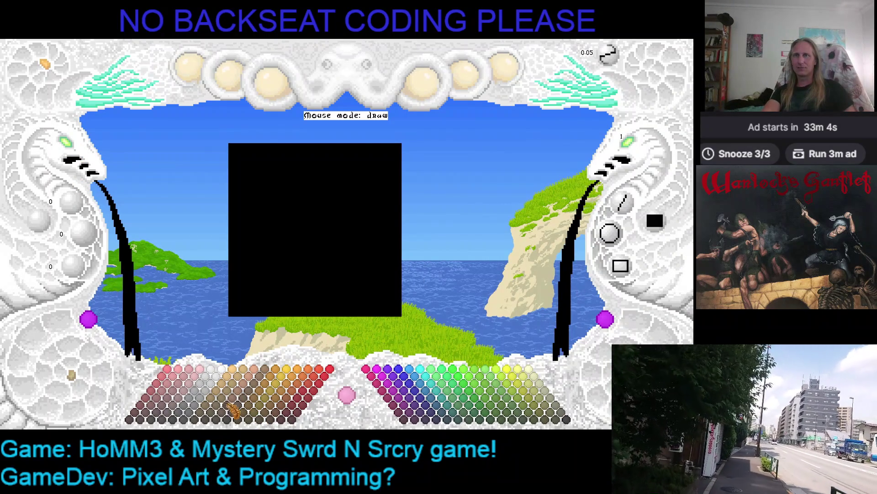
left_click(224, 409)
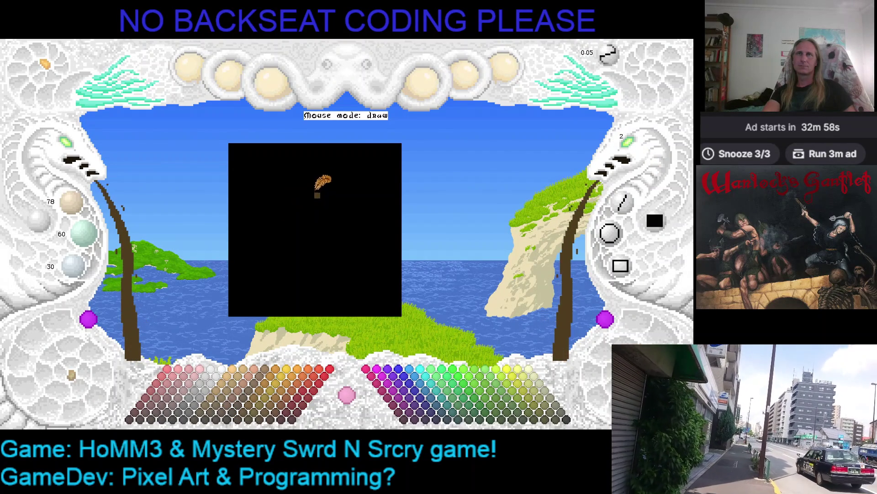
mouse_move(331, 181)
left_mouse_down()
mouse_move(308, 169)
mouse_move(272, 195)
mouse_move(301, 172)
left_mouse_up()
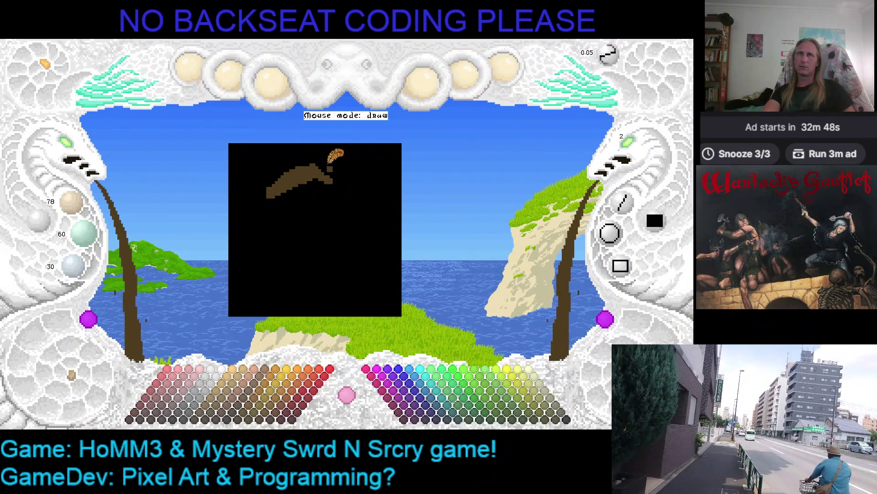
mouse_move(325, 177)
left_mouse_down()
mouse_move(379, 202)
mouse_move(389, 258)
mouse_move(369, 295)
left_mouse_up()
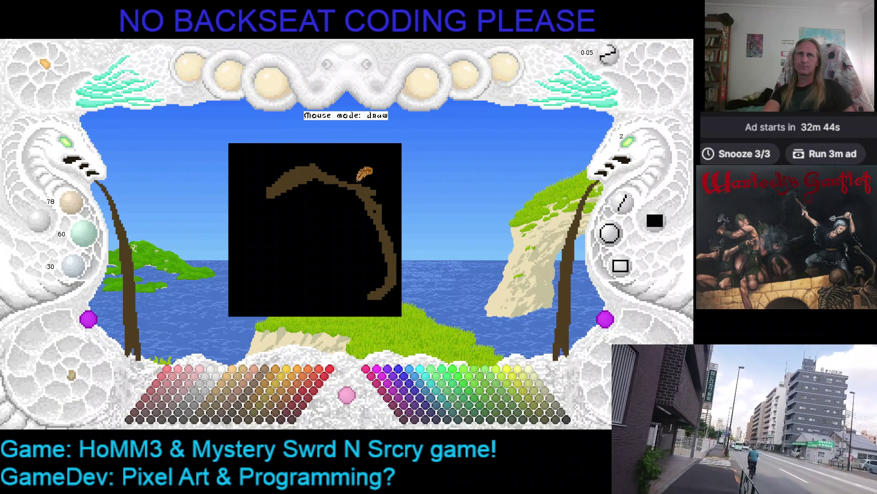
- Paint out the stray bottom curl, close the outline, flood-fill the pouch brown, and close the editor
right_click(363, 183)
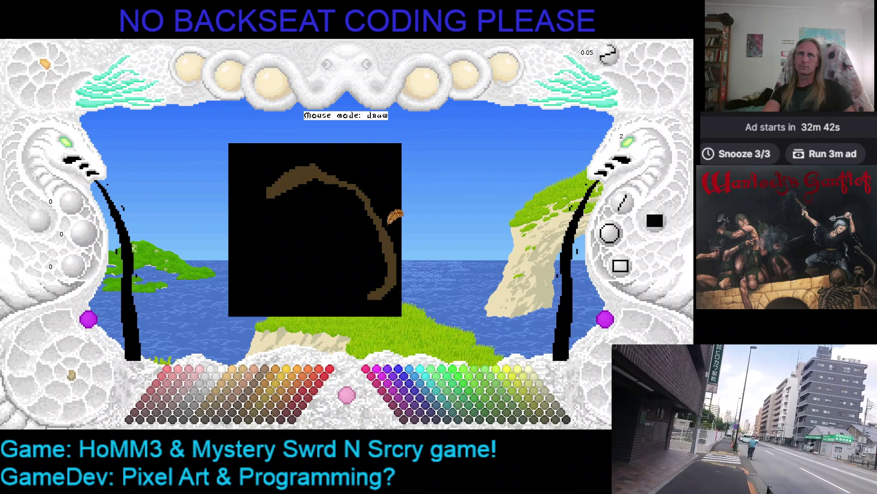
right_click(393, 238)
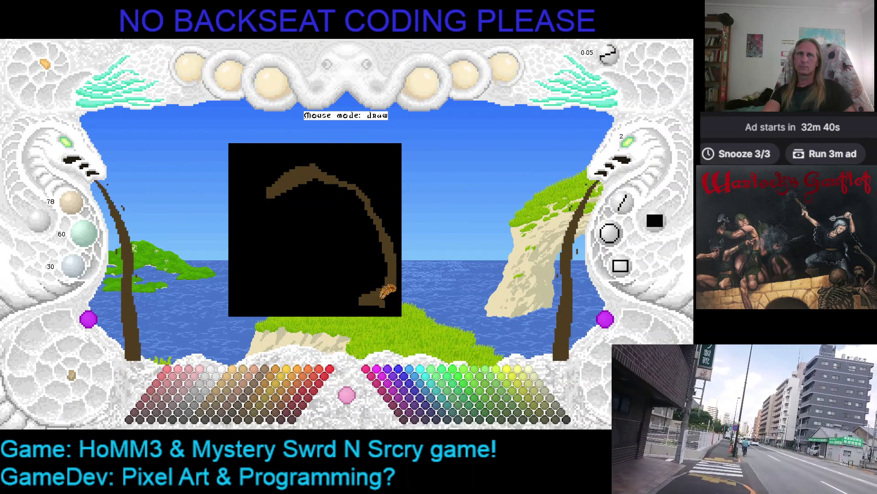
right_click(320, 272)
mouse_move(361, 298)
left_mouse_down()
mouse_move(372, 294)
mouse_move(350, 293)
mouse_move(393, 283)
mouse_move(398, 265)
mouse_move(357, 290)
mouse_move(306, 288)
mouse_move(260, 271)
mouse_move(273, 235)
mouse_move(306, 217)
mouse_move(299, 194)
mouse_move(271, 182)
left_mouse_up()
right_click(397, 266)
mouse_move(259, 248)
left_mouse_down()
mouse_move(270, 229)
mouse_move(306, 208)
mouse_move(266, 237)
left_mouse_up()
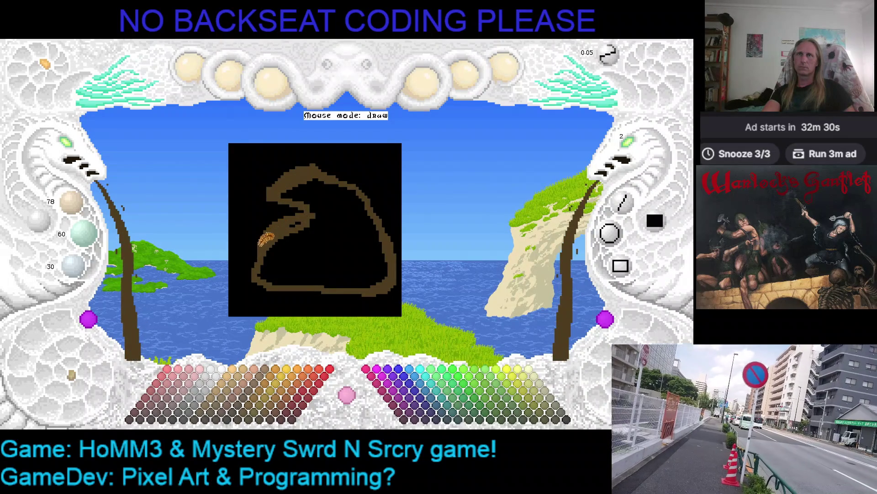
middle_click(339, 234)
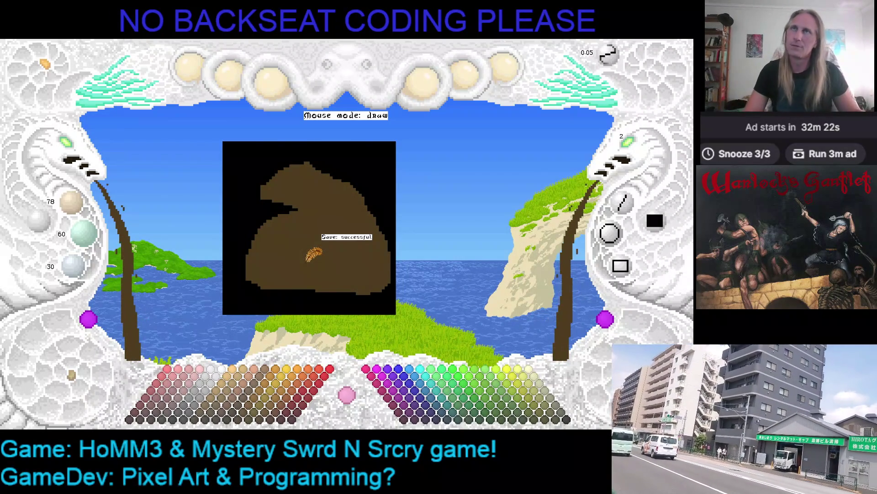
key("Escape")
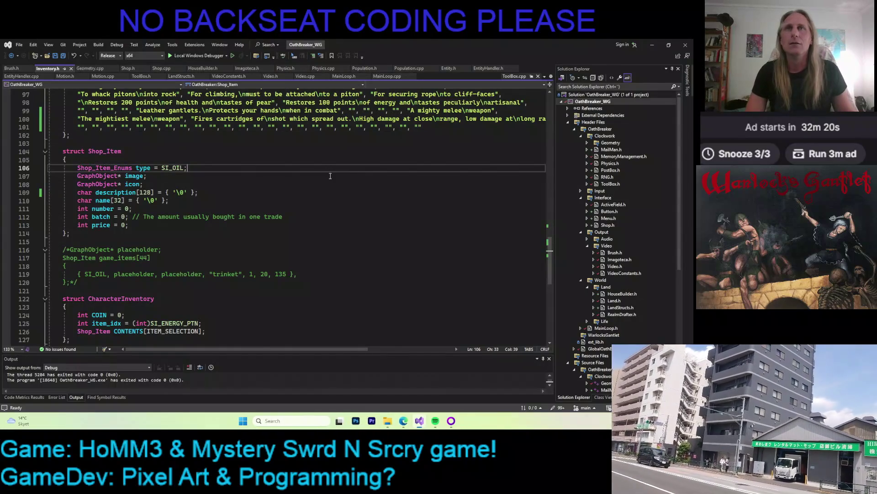